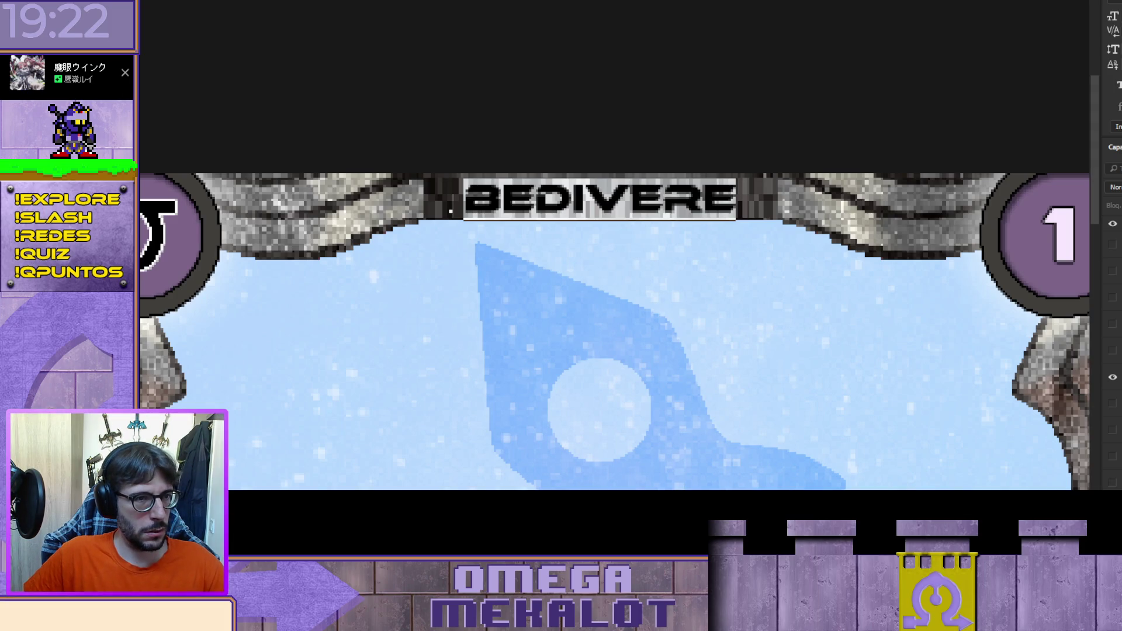
# Step: Retitle the card CLITON in place of BEDIVERE, centre it on the nameplate, then hide that layer
pyautogui.write('CLITON')
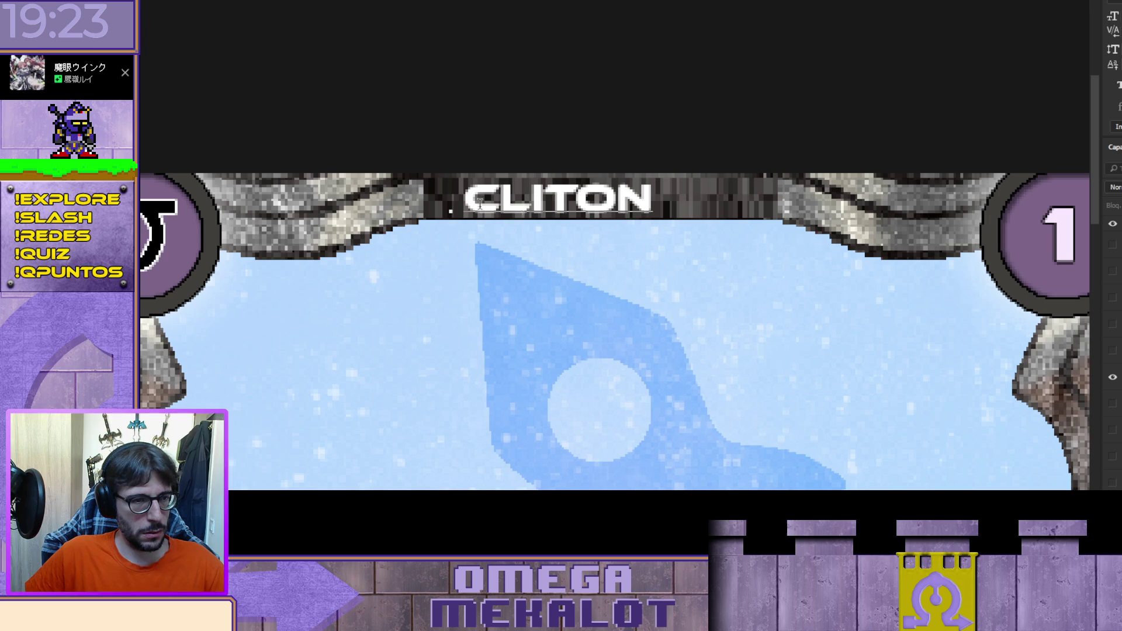
pyautogui.hotkey('ctrl', 'Return')
pyautogui.hotkey('shift', 'Right')
pyautogui.hotkey('shift', 'Right')
pyautogui.hotkey('shift', 'Right')
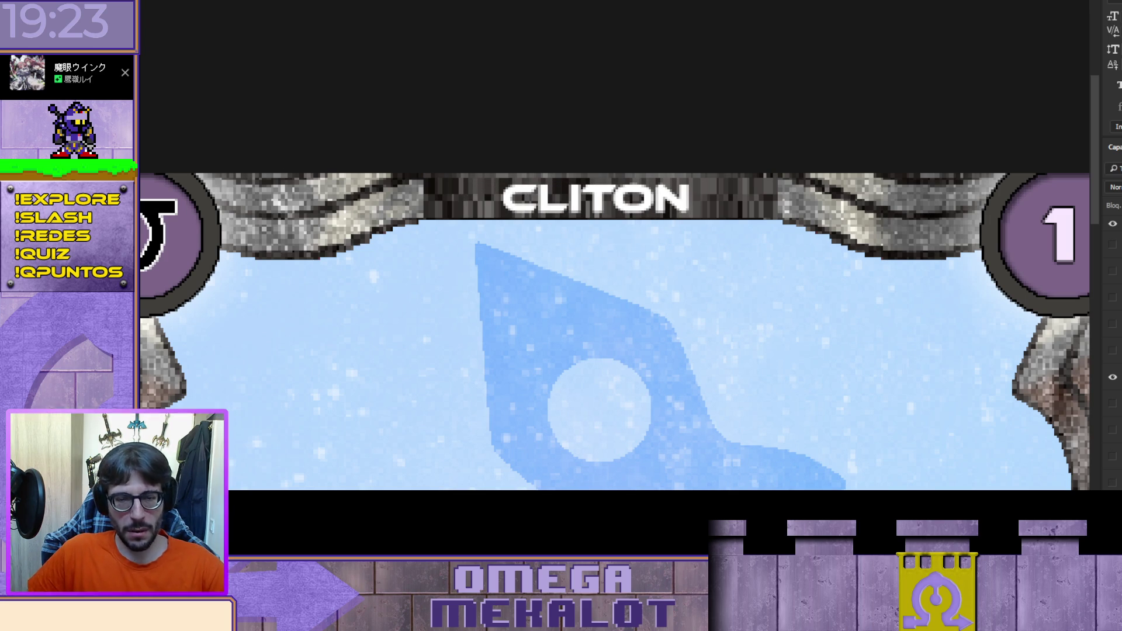
pyautogui.click(1112, 376)
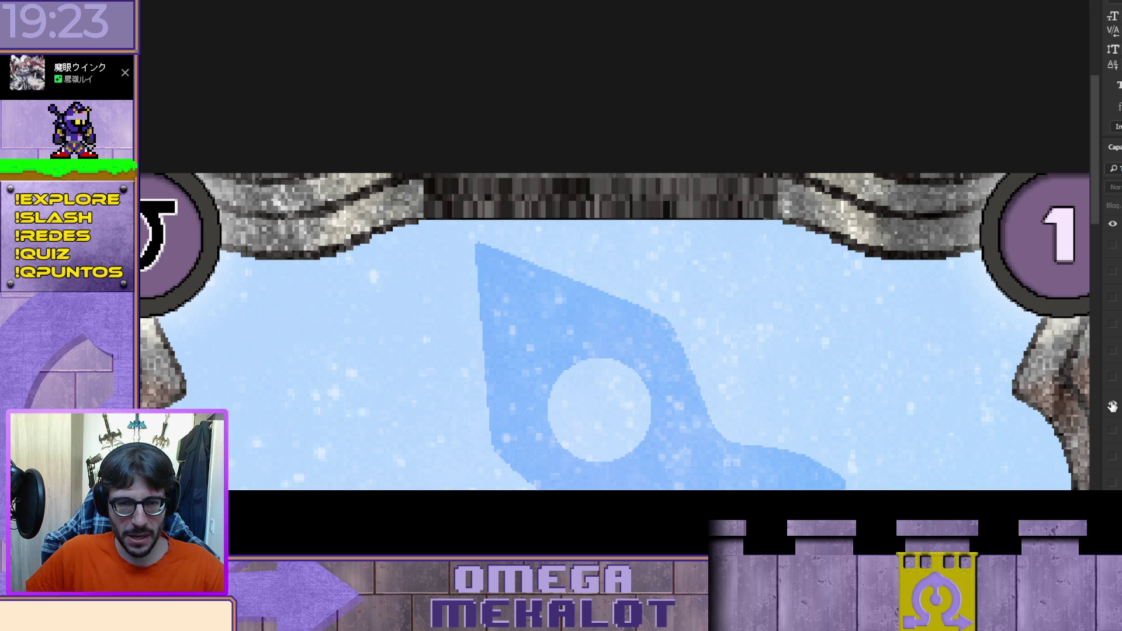
# Step: Make the GALAHAD title layer visible on the card
pyautogui.click(1112, 403)
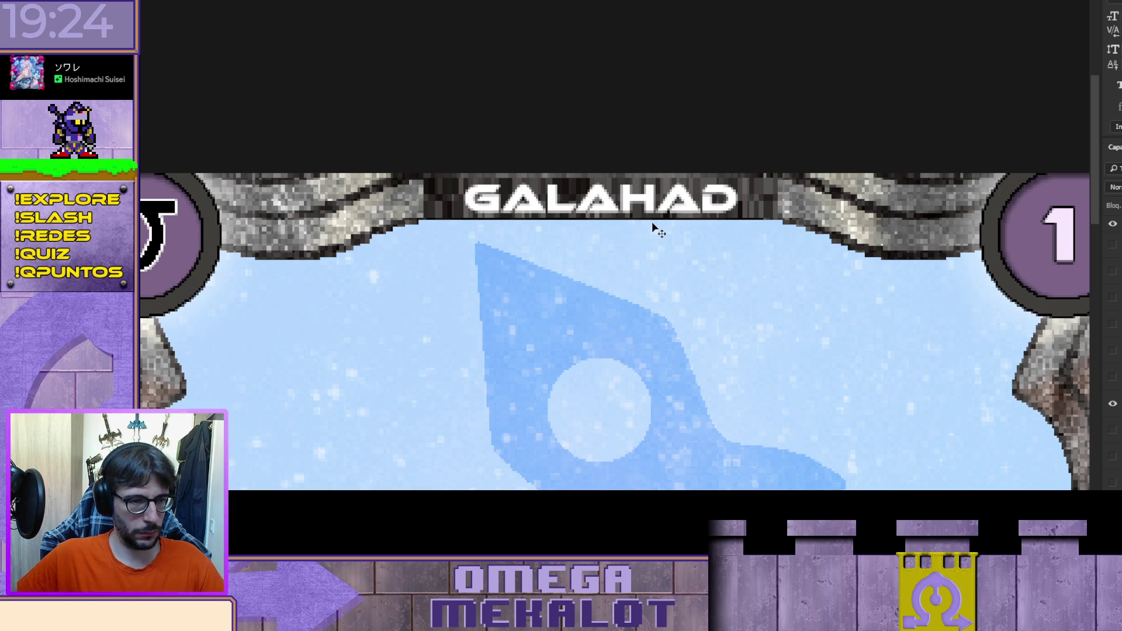
# Step: Replace the GALAHAD title text with TYRONOE
pyautogui.doubleClick(604, 193)
pyautogui.write('TYRONOE')
pyautogui.hotkey('ctrl', 'Return')
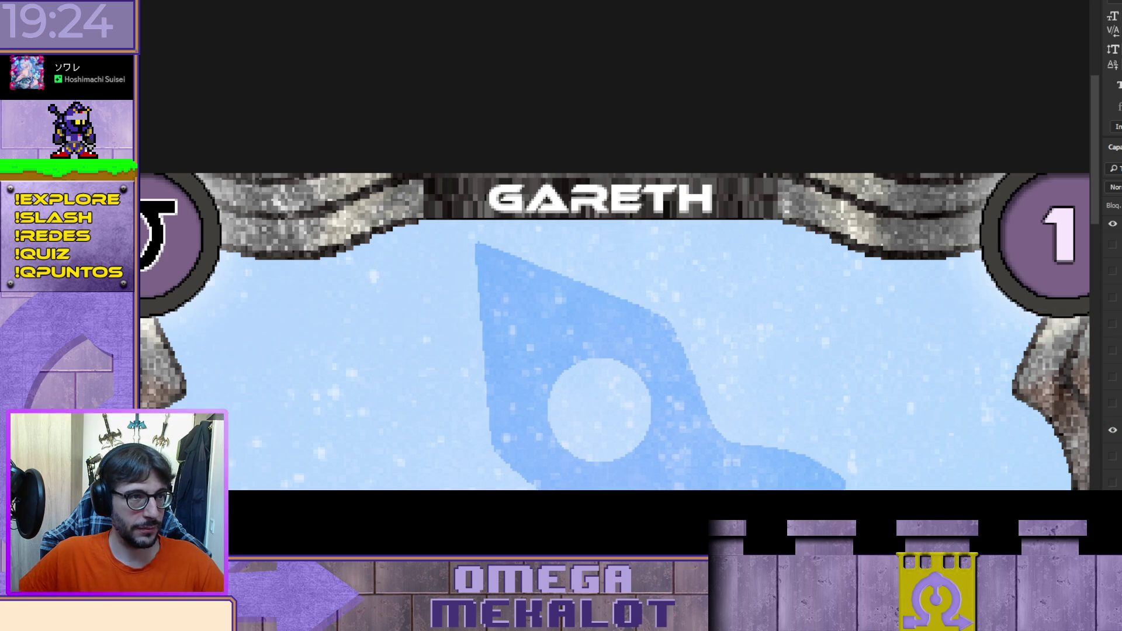
# Step: Replace the GARETH title text with MAZOE, then hide the MAZOE layer
pyautogui.click(626, 192)
pyautogui.hotkey('ctrl', 'a')
pyautogui.write('MAZOE')
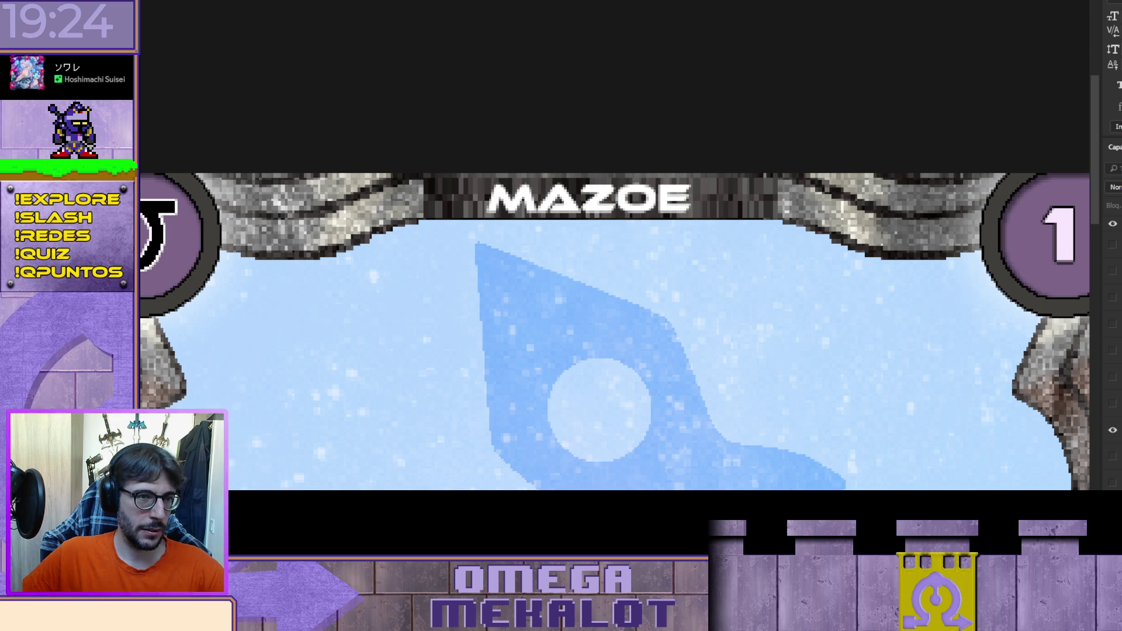
pyautogui.hotkey('ctrl', 'Return')
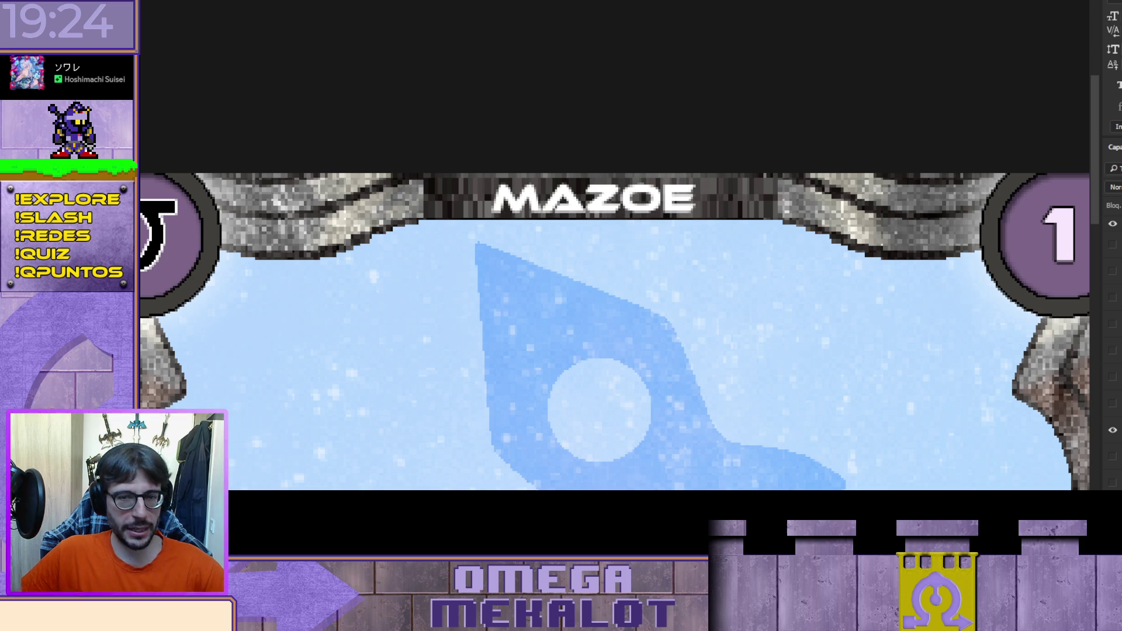
pyautogui.click(1113, 430)
# Step: Show the KAY title layer and select its text for editing
pyautogui.click(1113, 457)
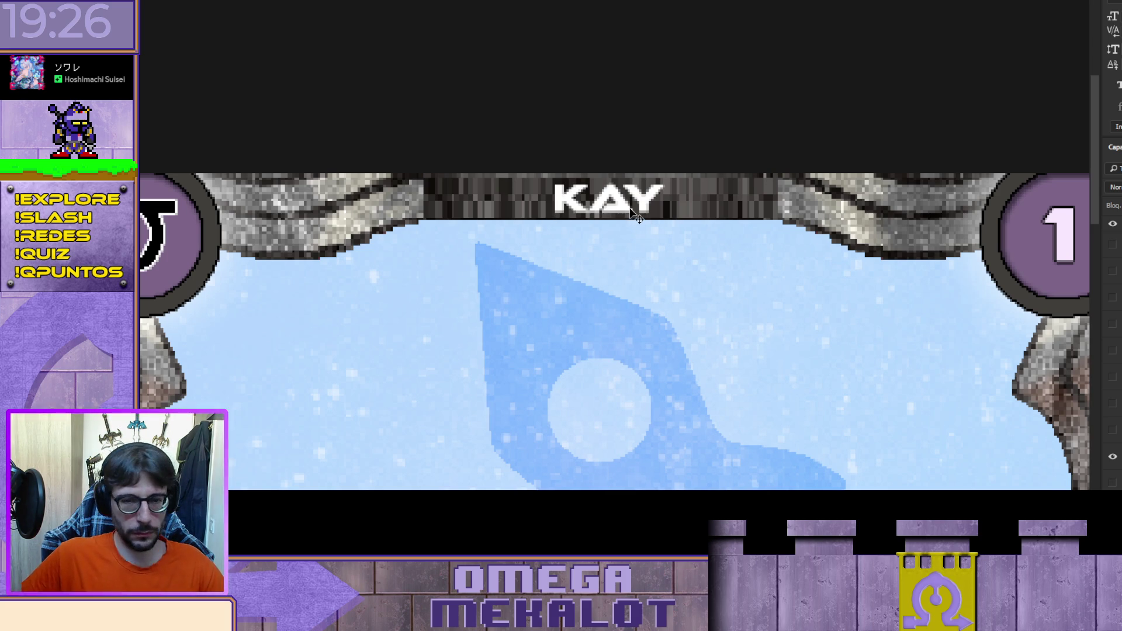
pyautogui.doubleClick(610, 201)
# Step: Retitle the card MORONOE, nudge it left to centre it, then hide that layer
pyautogui.write('MORONOE')
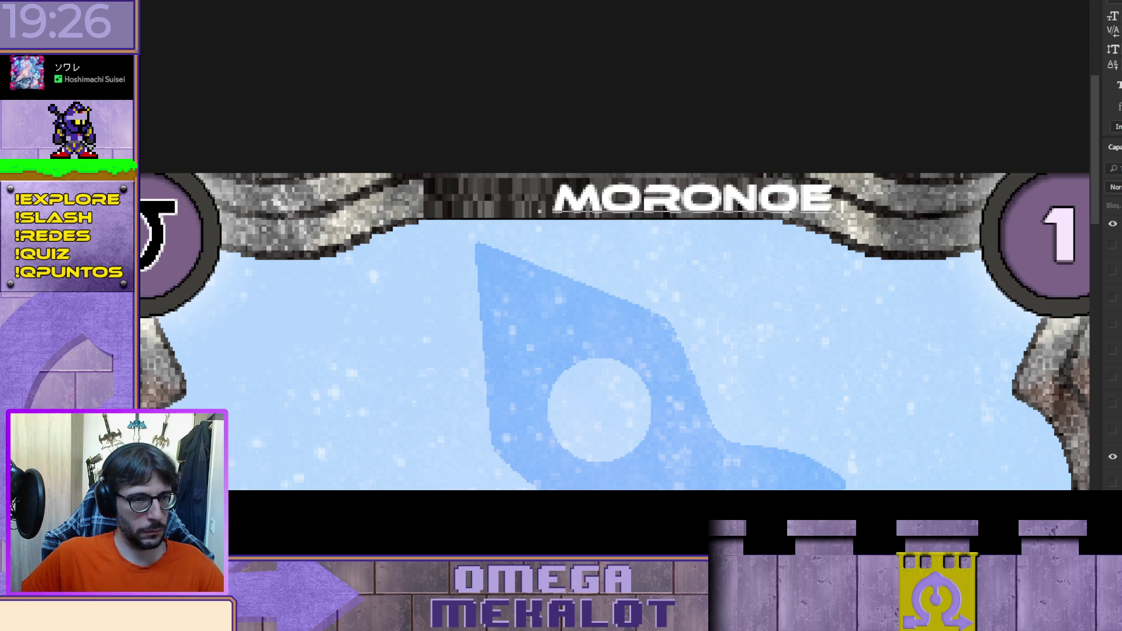
pyautogui.hotkey('shift', 'Left')
pyautogui.hotkey('shift', 'Left')
pyautogui.hotkey('shift', 'Left')
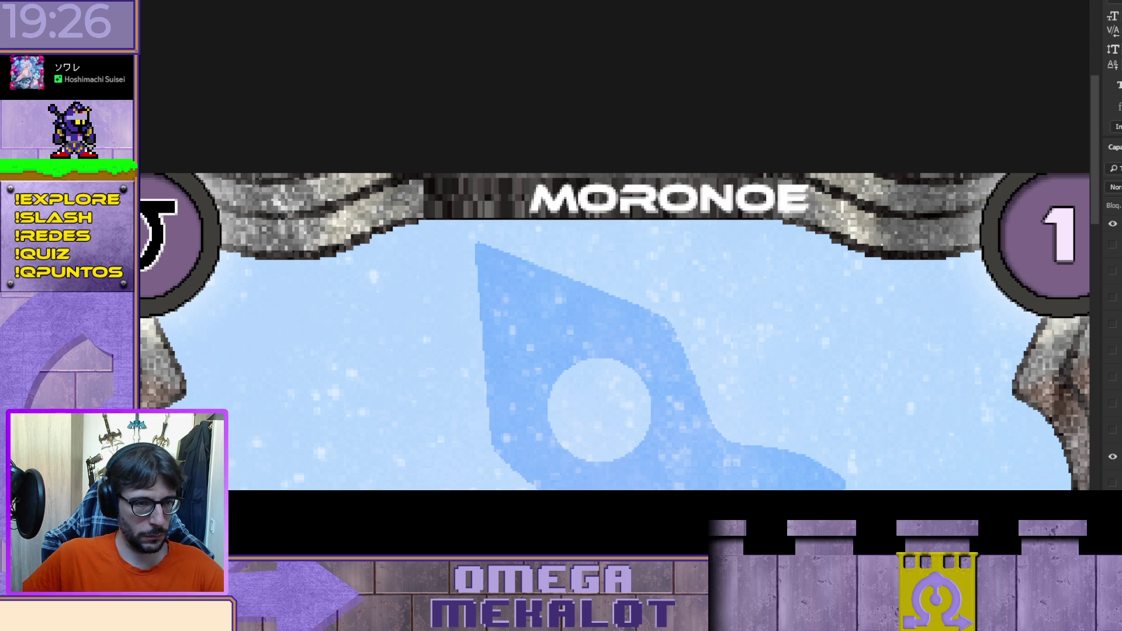
pyautogui.hotkey('shift', 'Left')
pyautogui.hotkey('shift', 'Left')
pyautogui.hotkey('shift', 'Left')
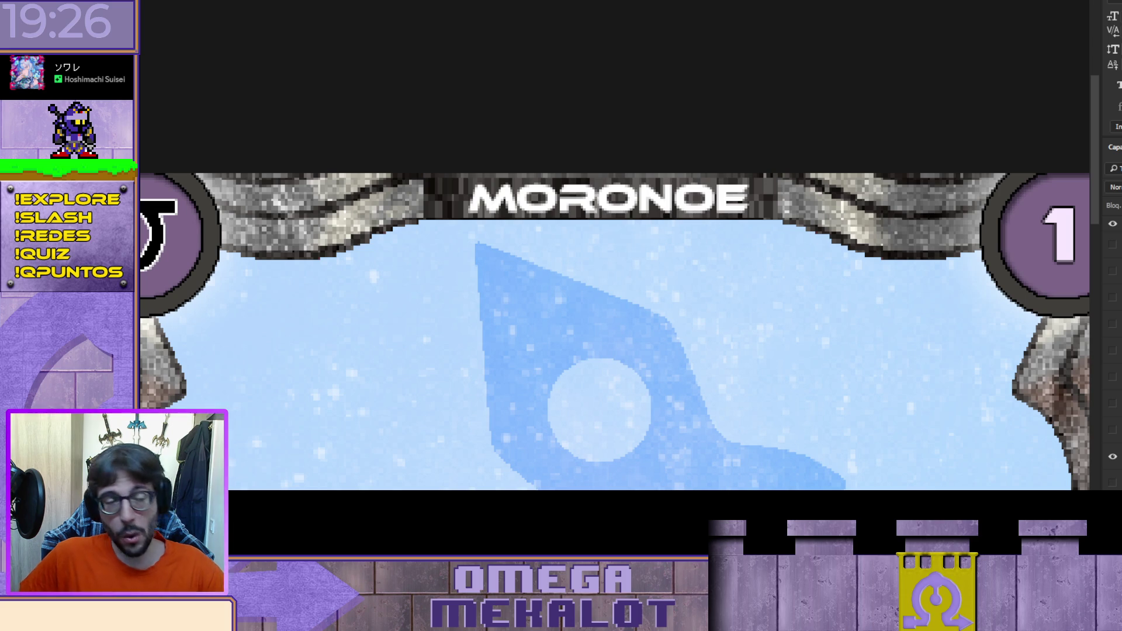
pyautogui.click(1113, 458)
# Step: Toggle the LAMORAK title off to leave the banner blank, then move to the next document
pyautogui.click(1113, 482)
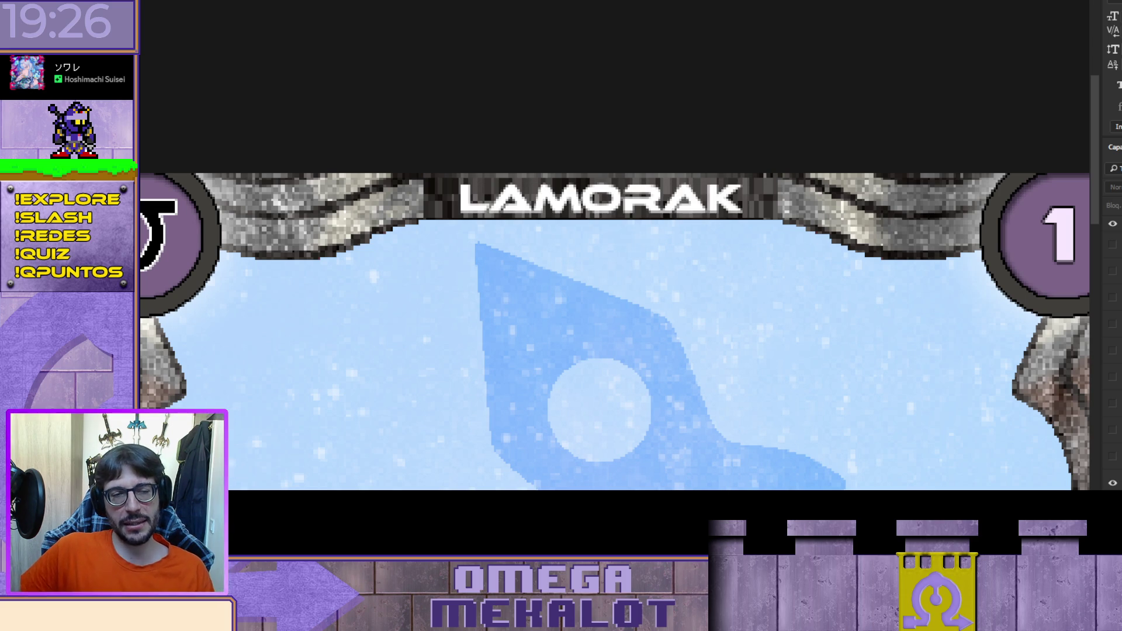
pyautogui.click(1113, 482)
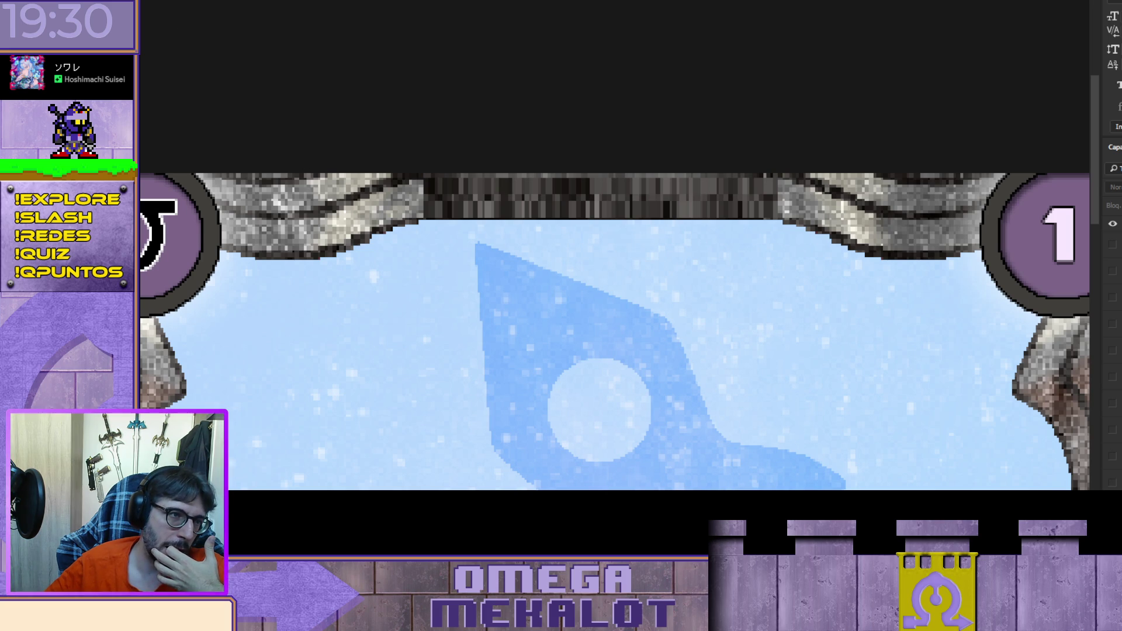
pyautogui.hotkey('ctrl', 'Tab')
pyautogui.hotkey('ctrl', 'Tab')
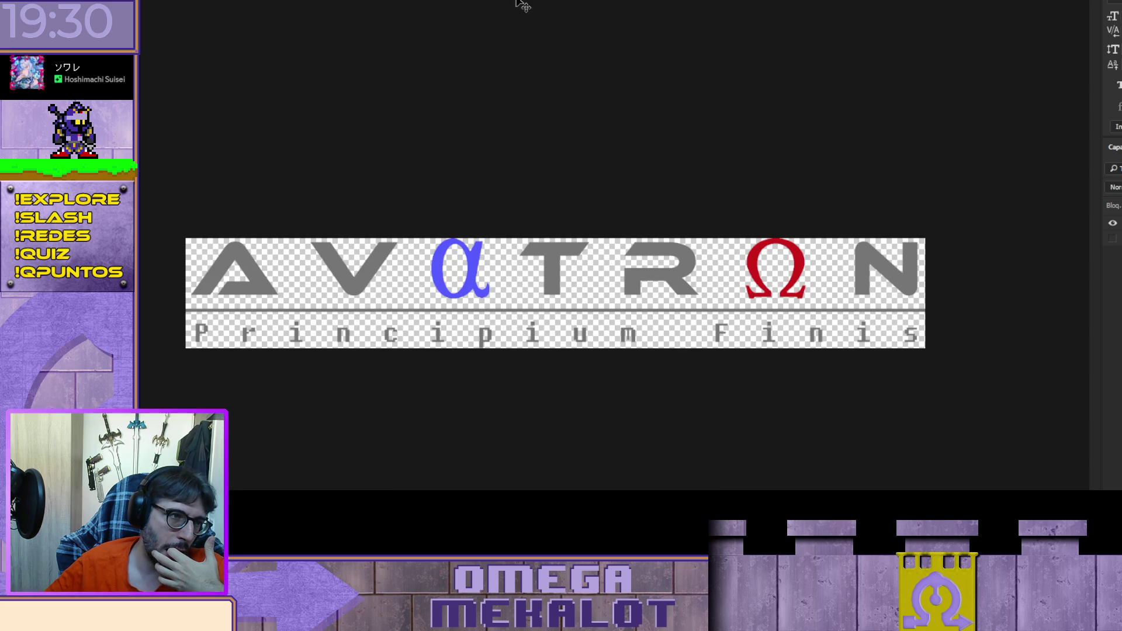
pyautogui.hotkey('ctrl', 'Tab')
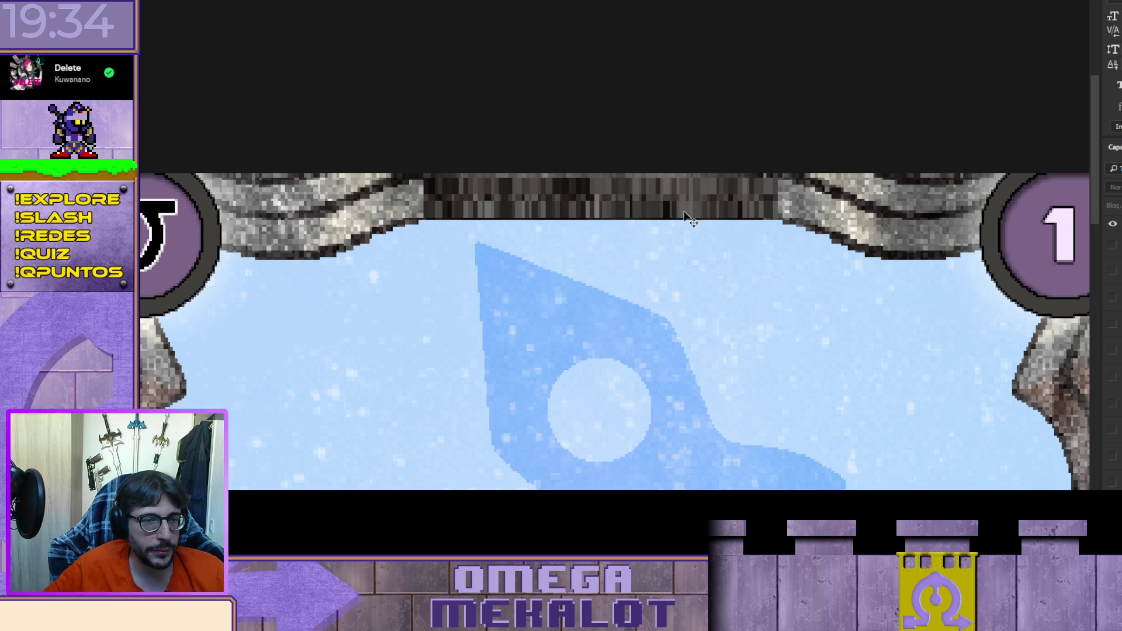
# Step: Reveal the THITEN title in place of LAMORAK, nudge it right to centre, then hide it
pyautogui.click(1112, 484)
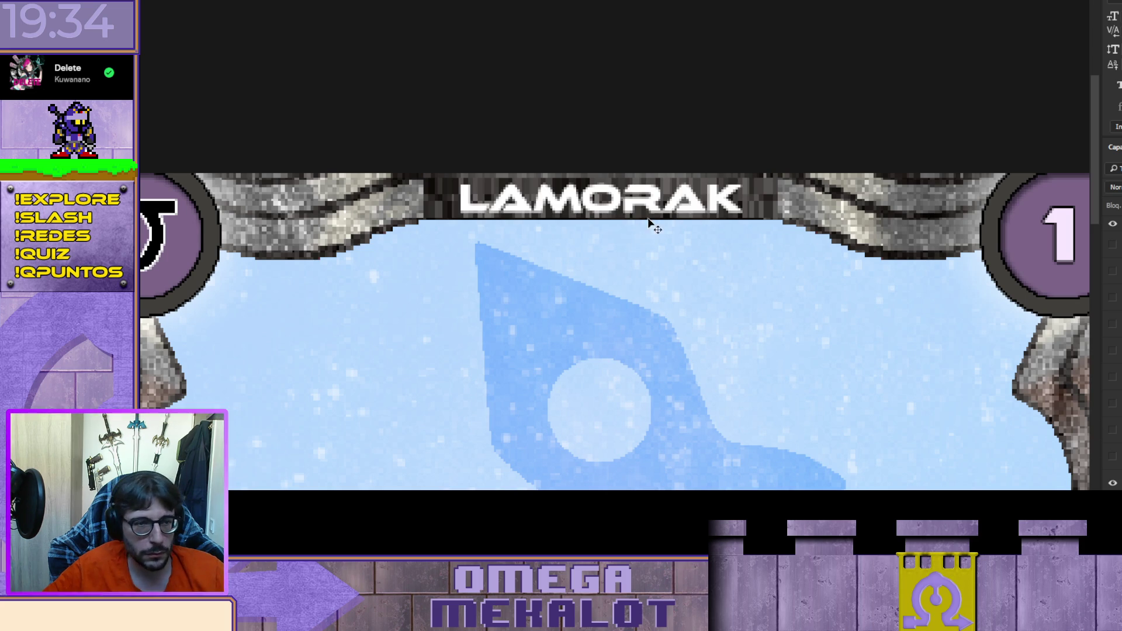
pyautogui.click(624, 194)
pyautogui.hotkey('ctrl', 'z')
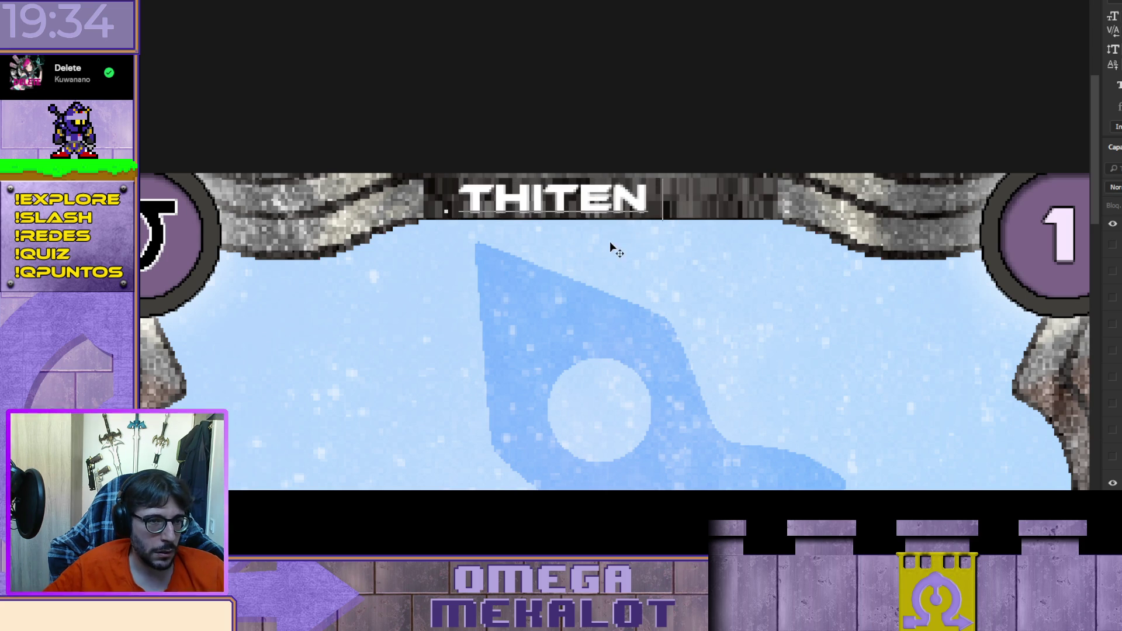
pyautogui.press('Escape')
pyautogui.press('Right')
pyautogui.press('Right')
pyautogui.press('Right')
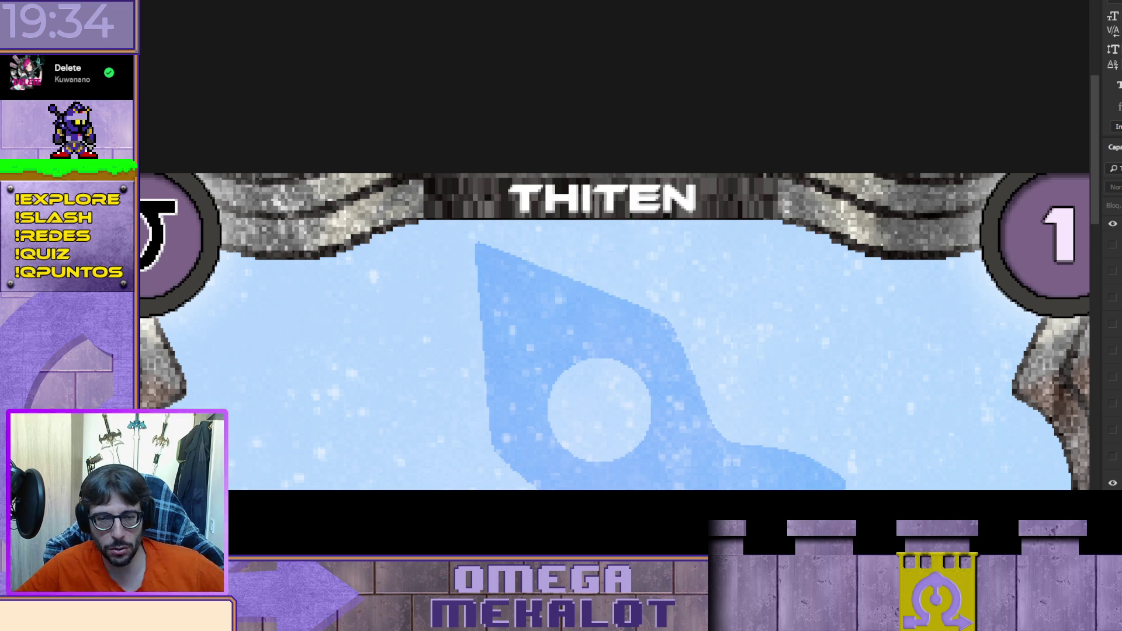
pyautogui.click(1112, 483)
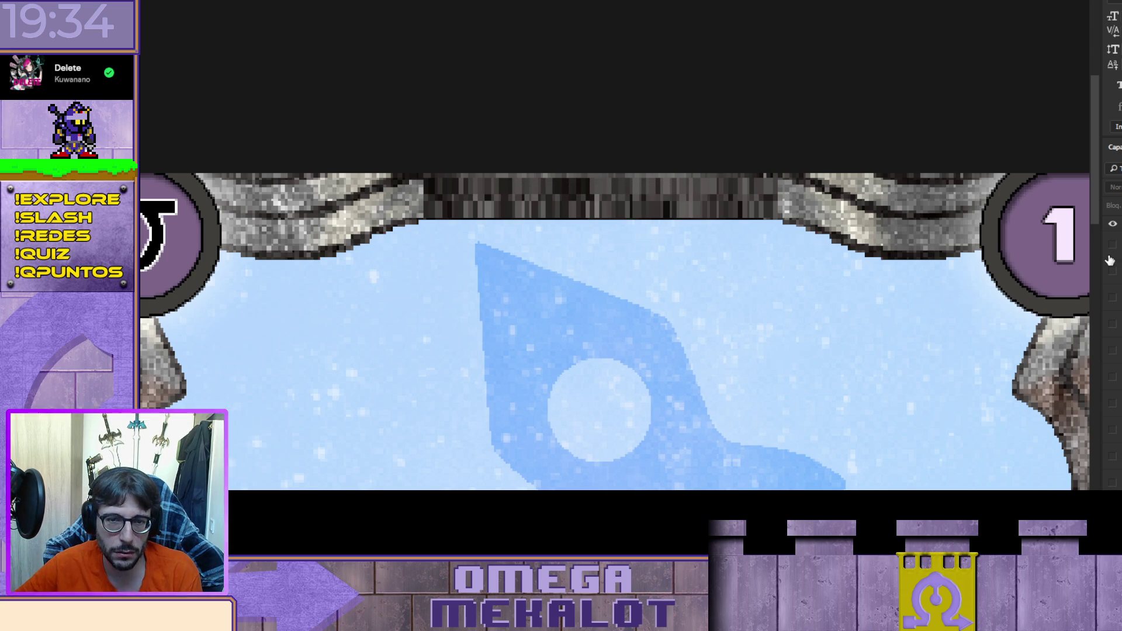
# Step: Show the MORCADES title with the whole card fitted in view, comparing against the Pellinore card
pyautogui.click(1110, 246)
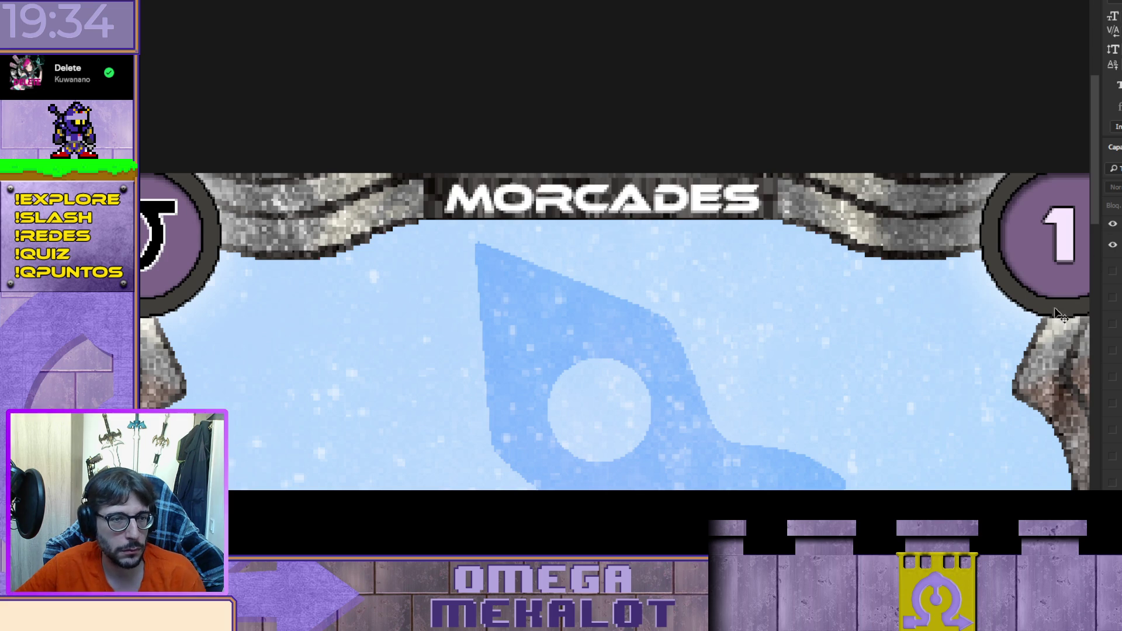
pyautogui.hotkey('ctrl', '0')
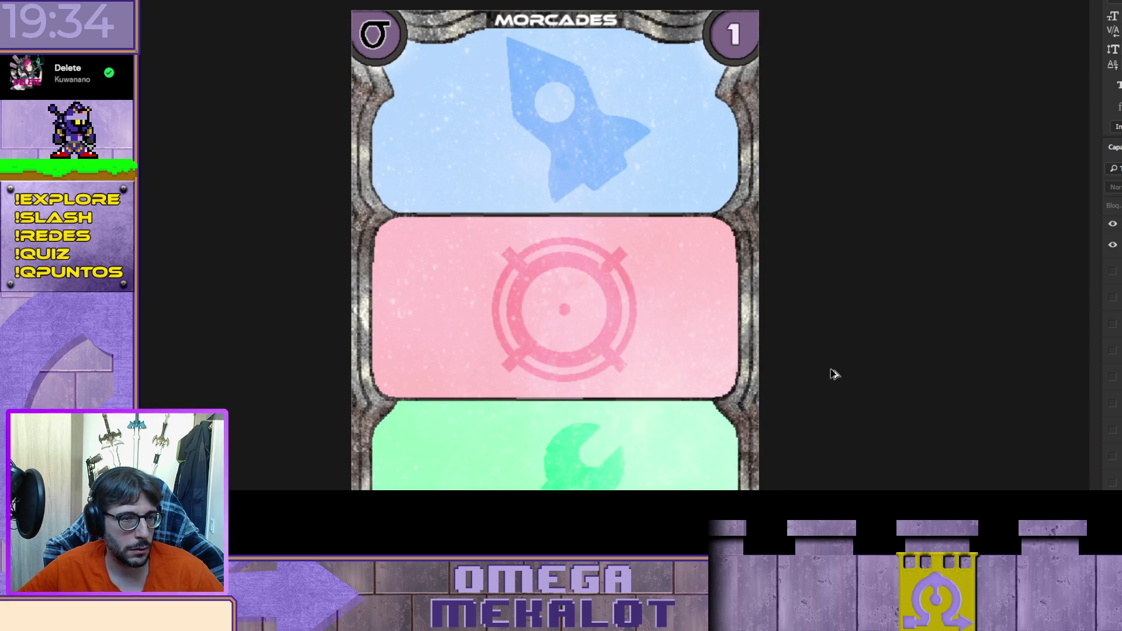
pyautogui.hotkey('ctrl', 'Tab')
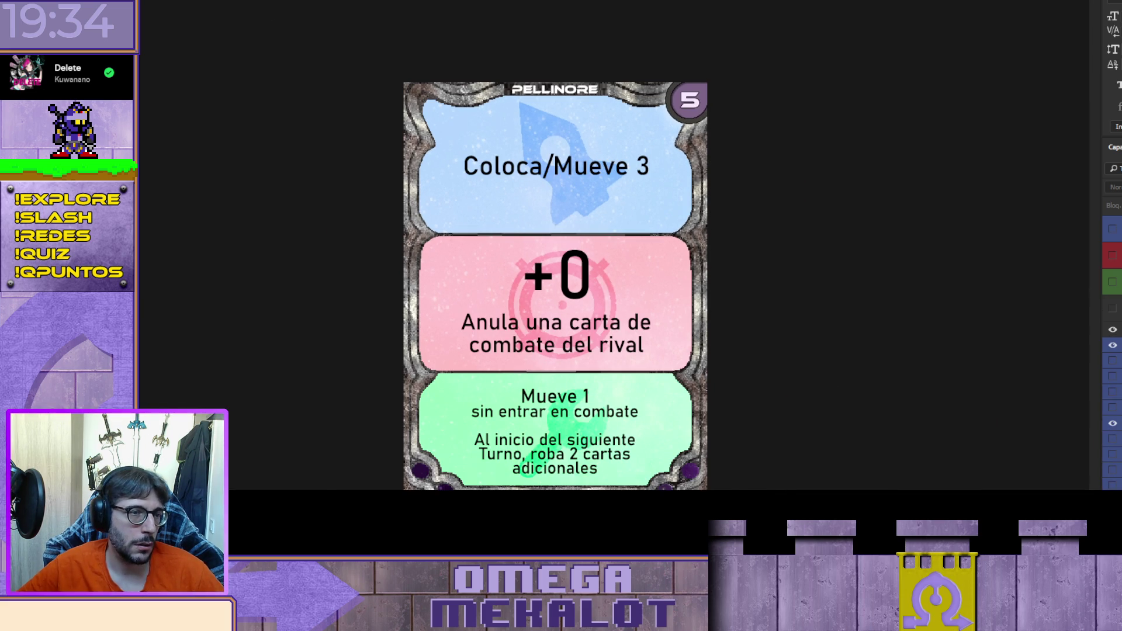
pyautogui.hotkey('ctrl', 'Tab')
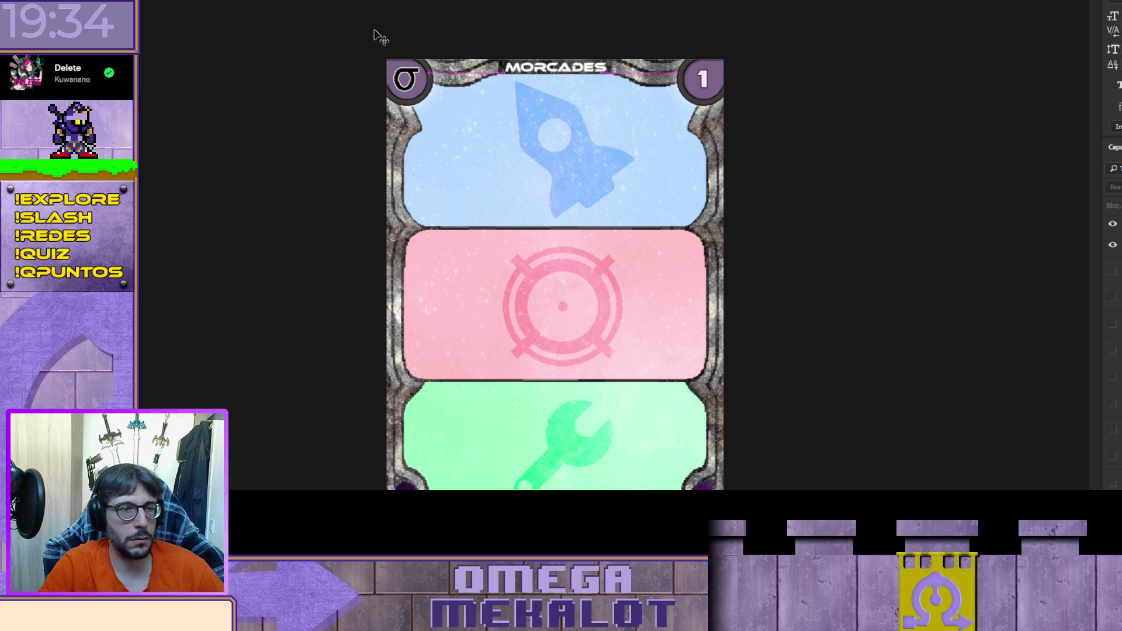
pyautogui.hotkey('ctrl', '0')
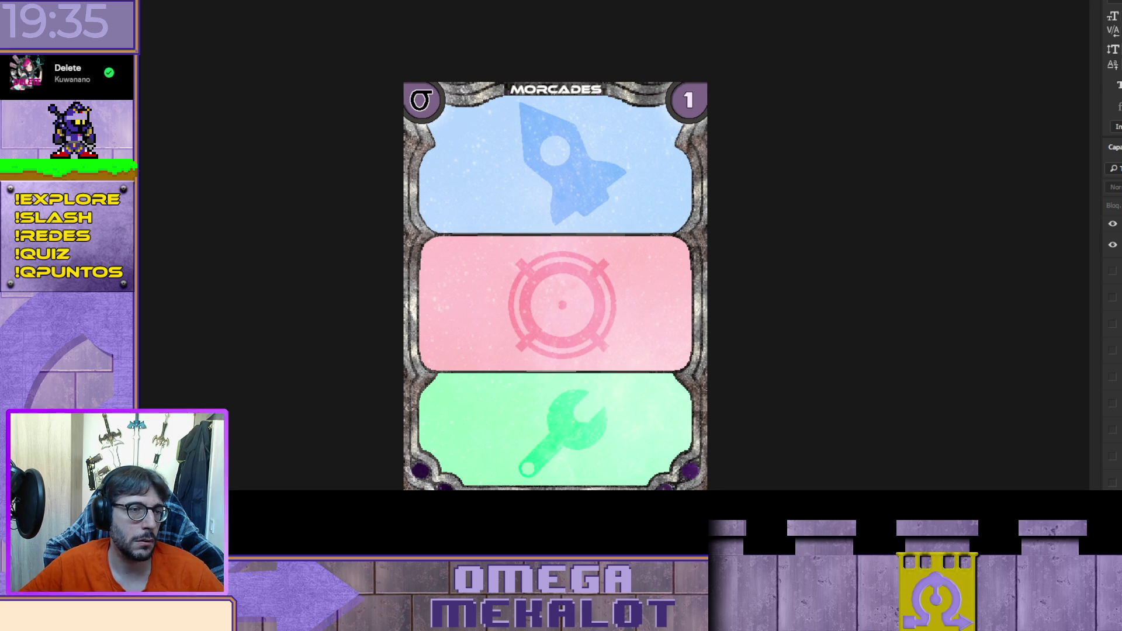
pyautogui.hotkey('ctrl', 'Tab')
pyautogui.hotkey('ctrl', 'Tab')
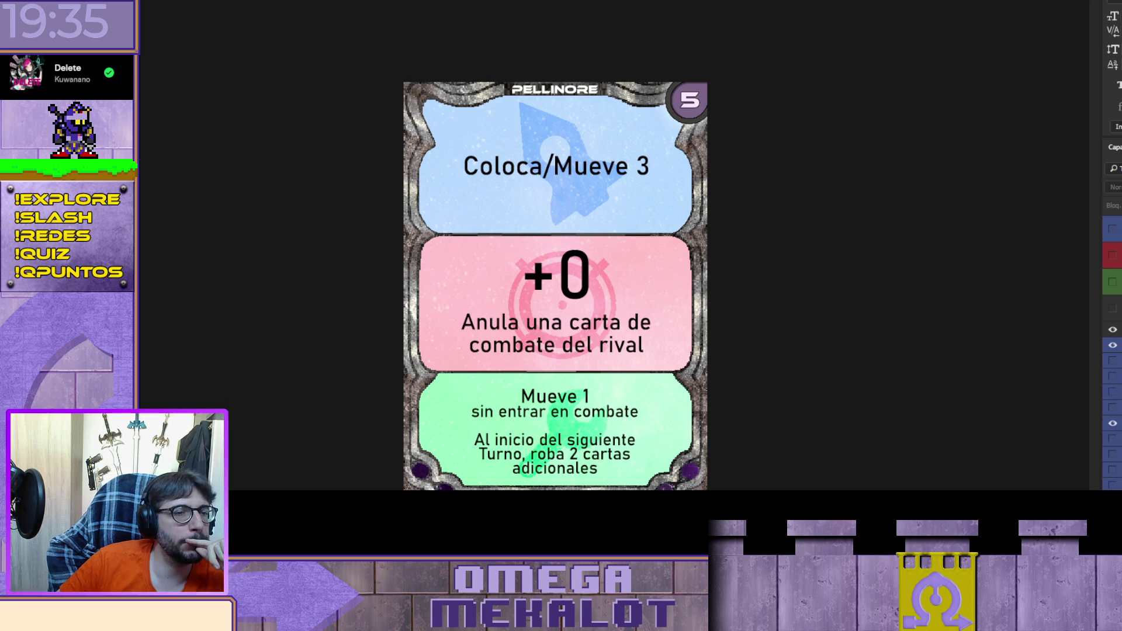
# Step: Return to the MORCADES card and show 'Coloca 1 en cada casilla especial / Avanza 1' in blue
pyautogui.hotkey('ctrl', 'Tab')
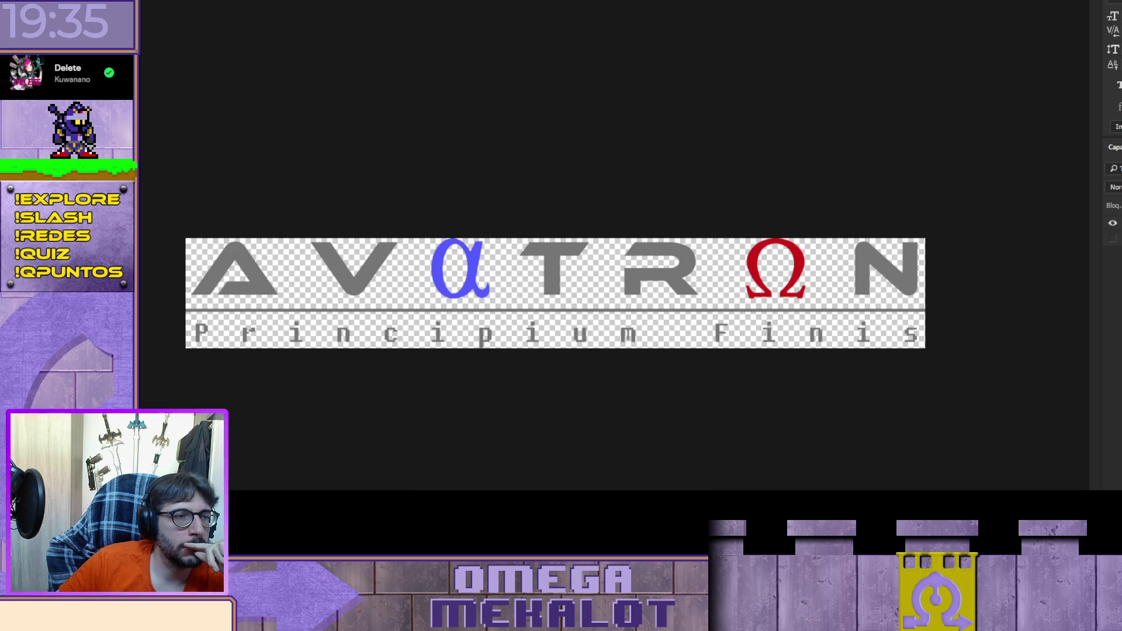
pyautogui.hotkey('ctrl', 'Tab')
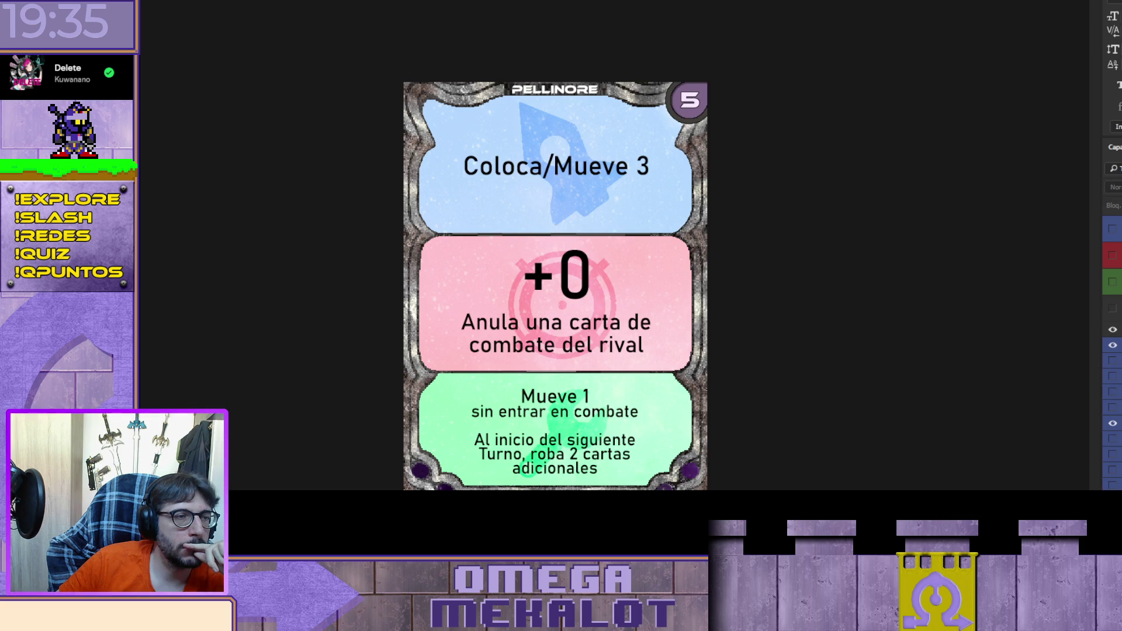
pyautogui.hotkey('ctrl', 'Tab')
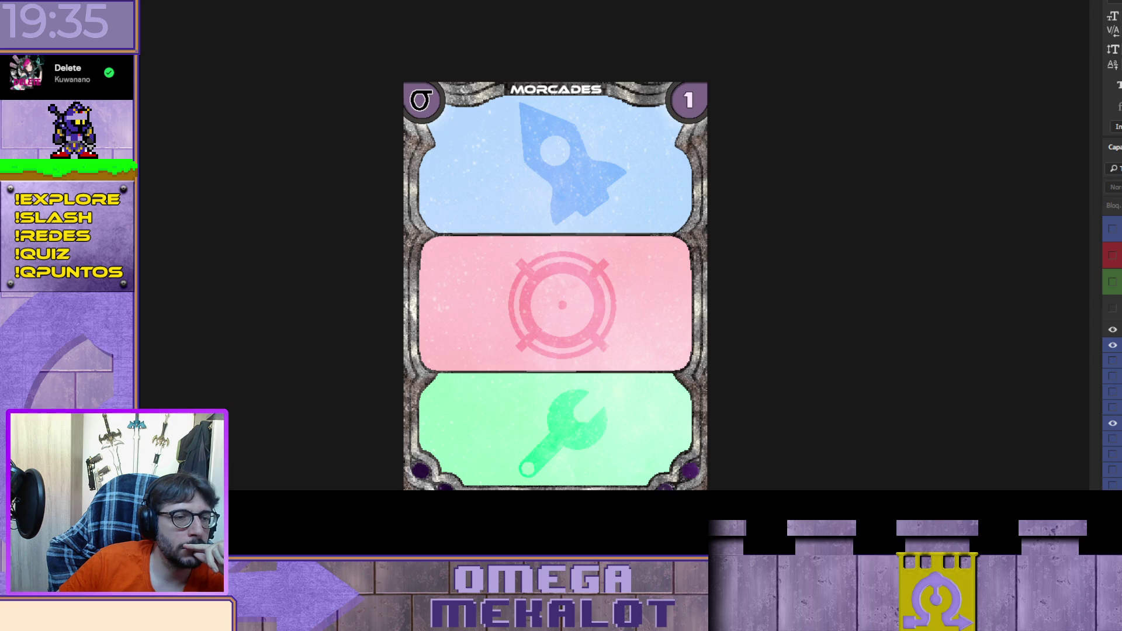
pyautogui.scroll(-5, 1113, 320)
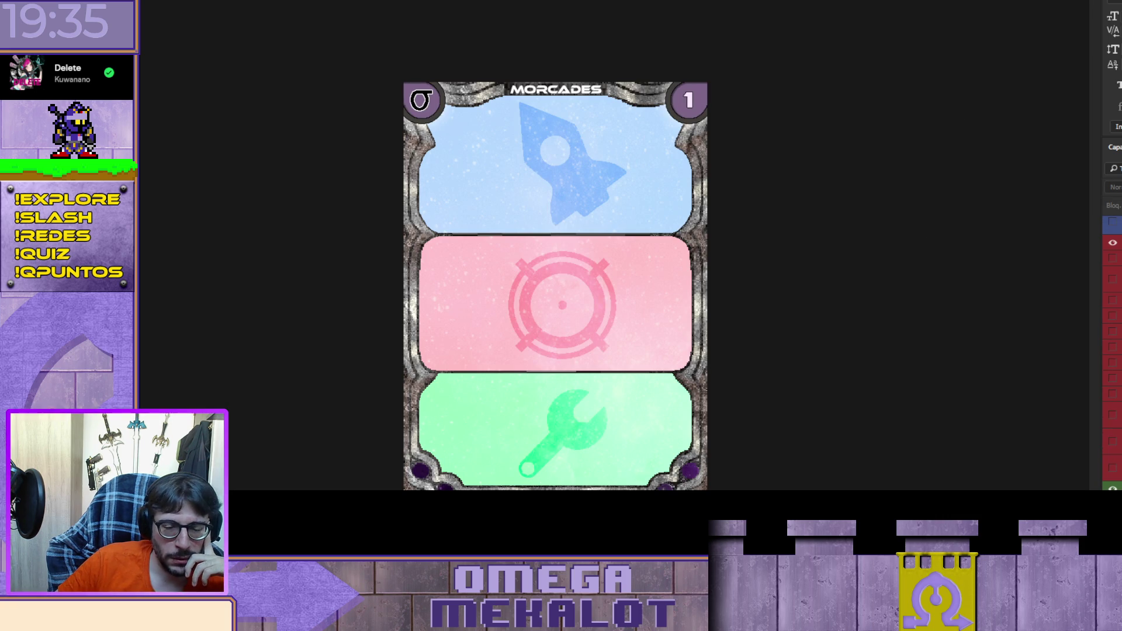
pyautogui.scroll(-5, 1113, 350)
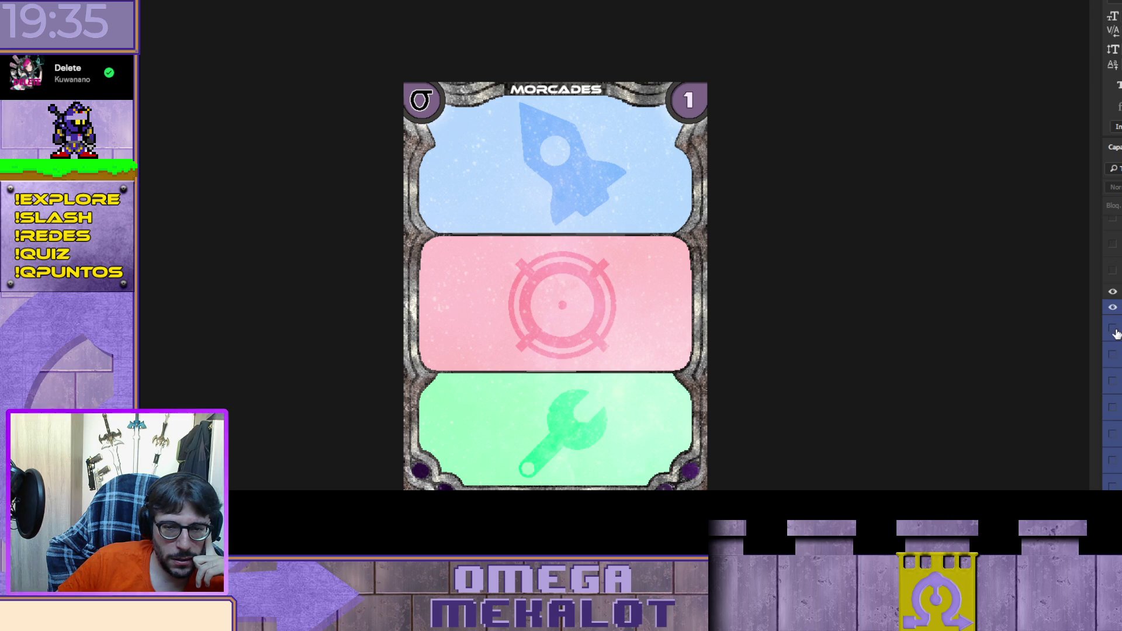
pyautogui.scroll(-2, 1116, 334)
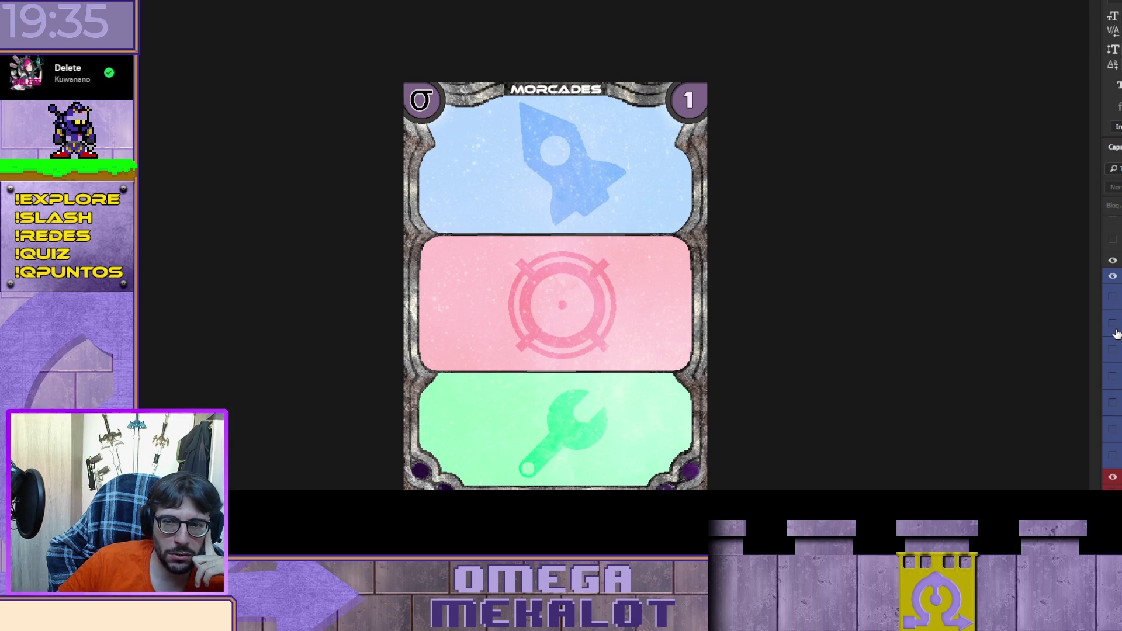
pyautogui.click(1112, 297)
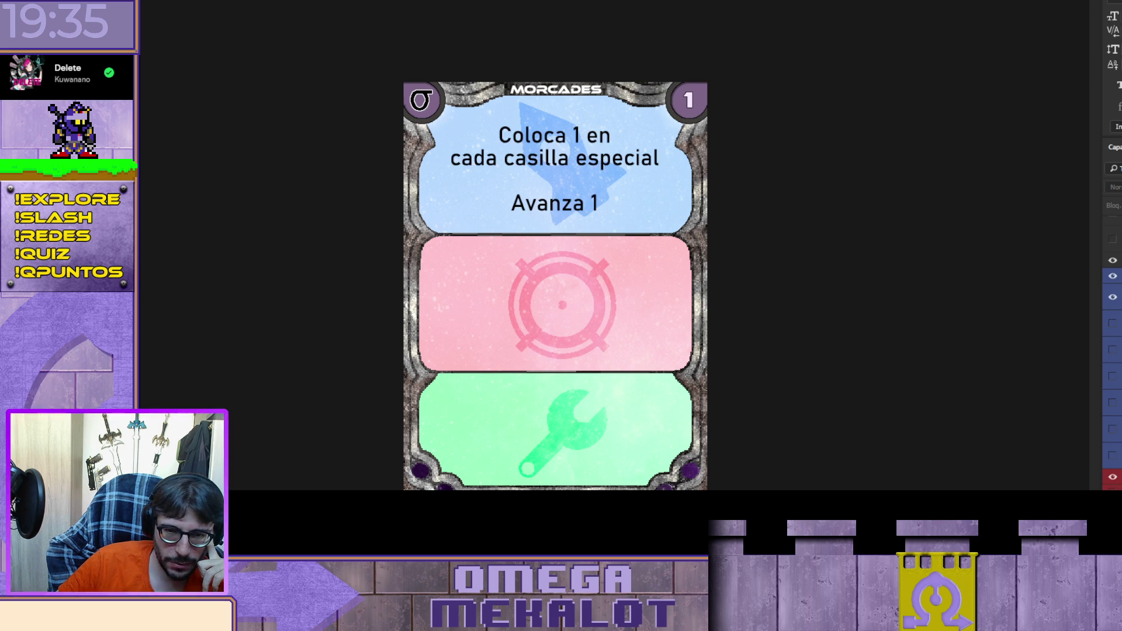
# Step: Show the +3 text in the red panel and the naves negras text in green
pyautogui.click(1112, 318)
pyautogui.scroll(-2, 1112, 351)
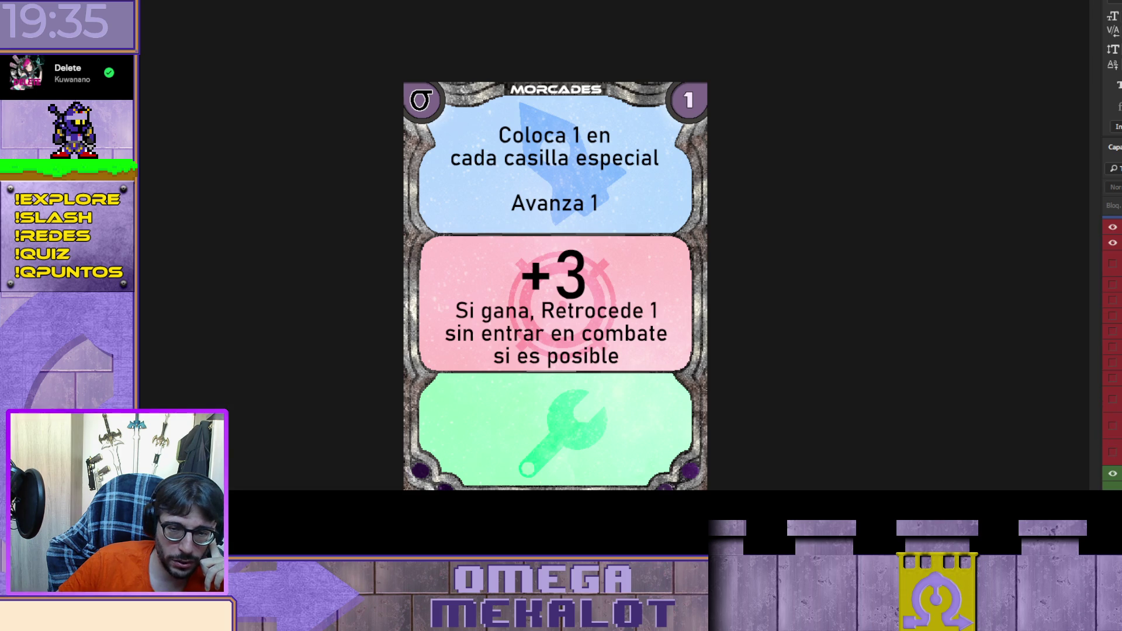
pyautogui.click(1112, 488)
pyautogui.scroll(-2, 1111, 409)
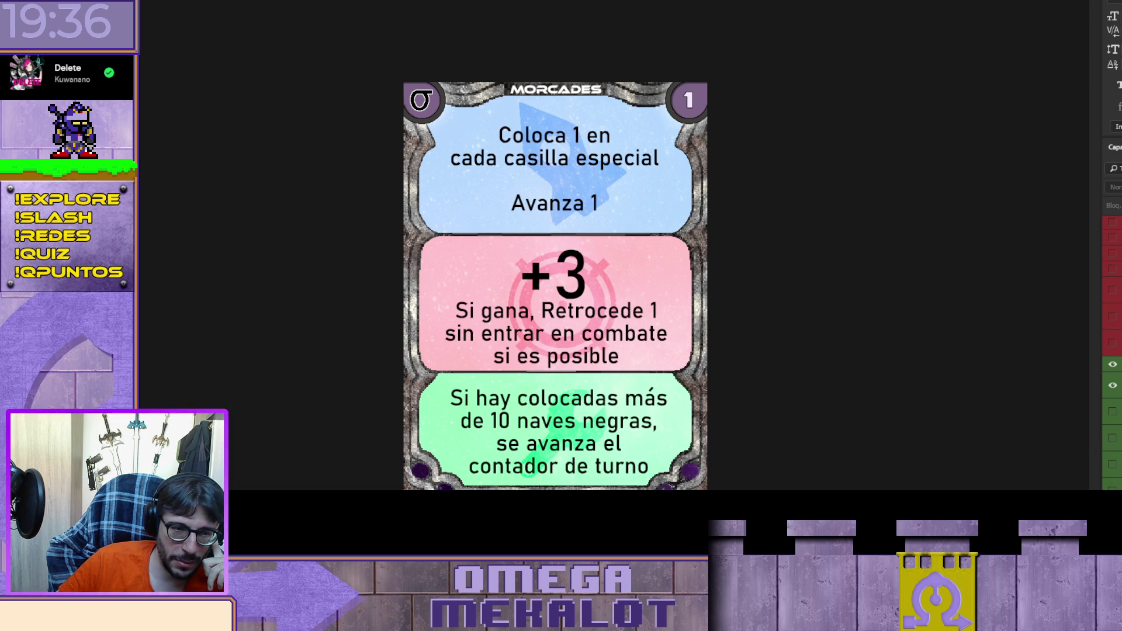
pyautogui.scroll(3, 1112, 351)
pyautogui.scroll(3, 1111, 350)
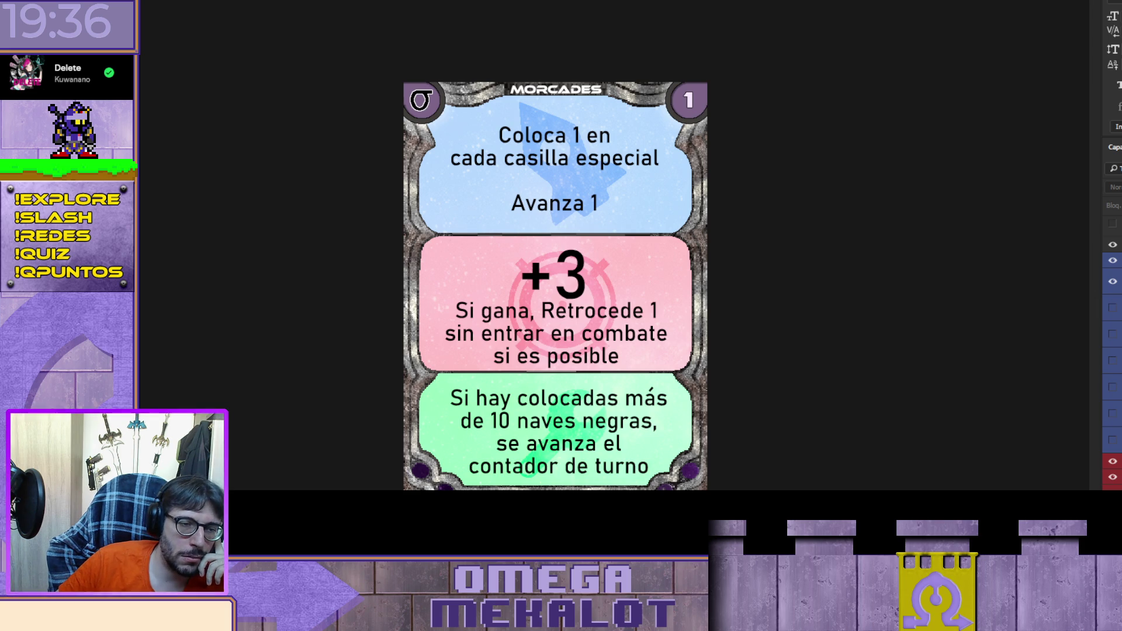
pyautogui.scroll(-3, 1112, 351)
pyautogui.scroll(-3, 1112, 350)
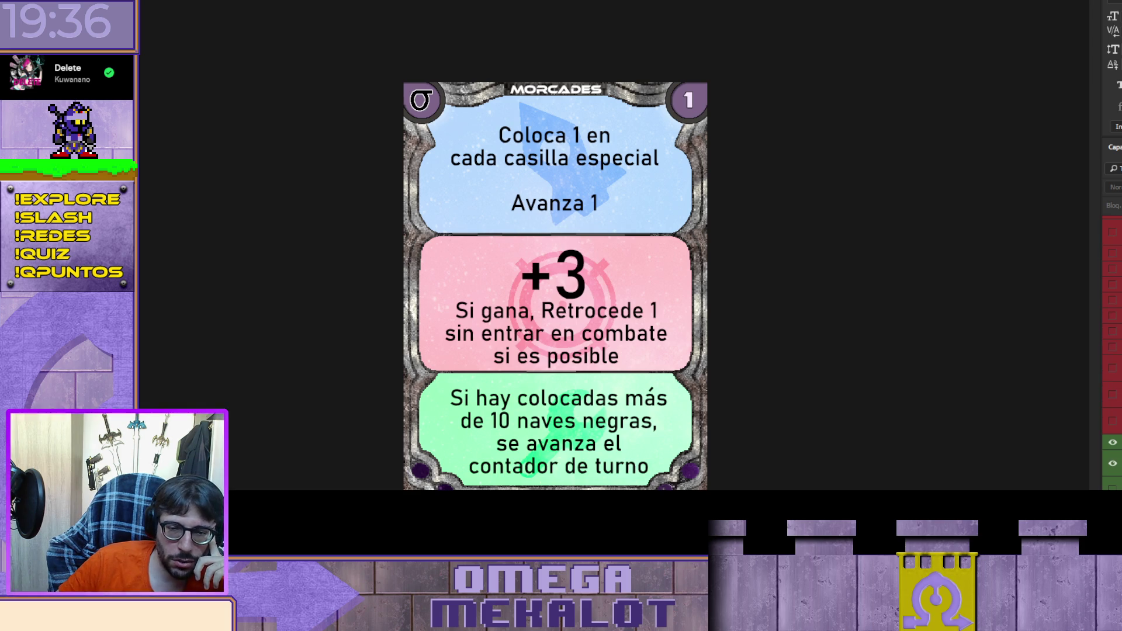
pyautogui.scroll(2, 1112, 350)
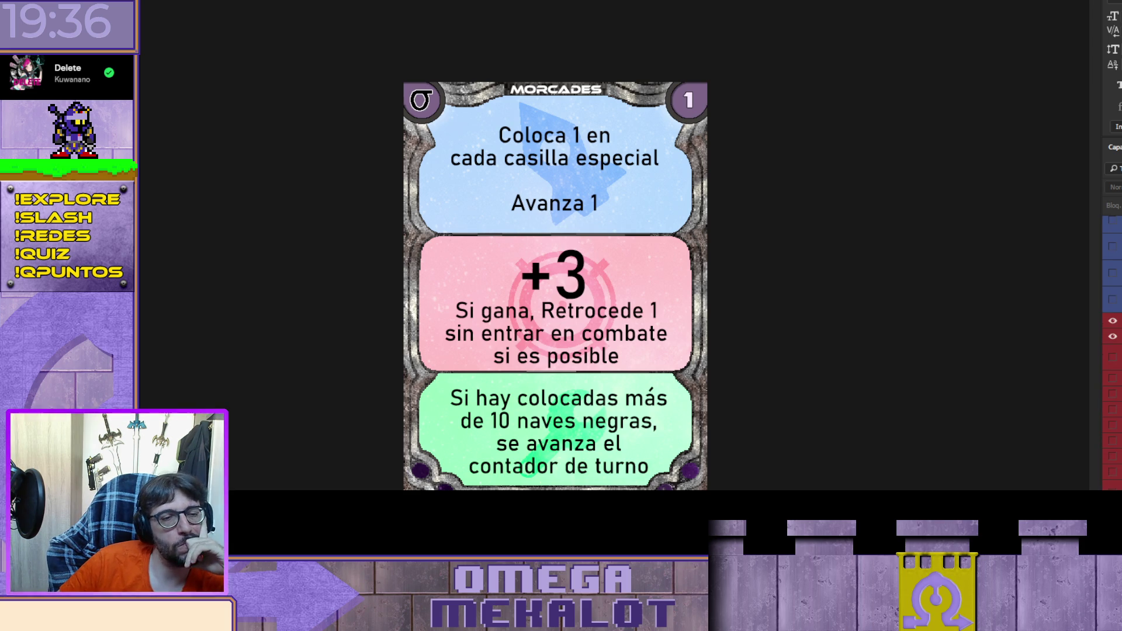
pyautogui.scroll(1, 1112, 350)
pyautogui.scroll(3, 1112, 315)
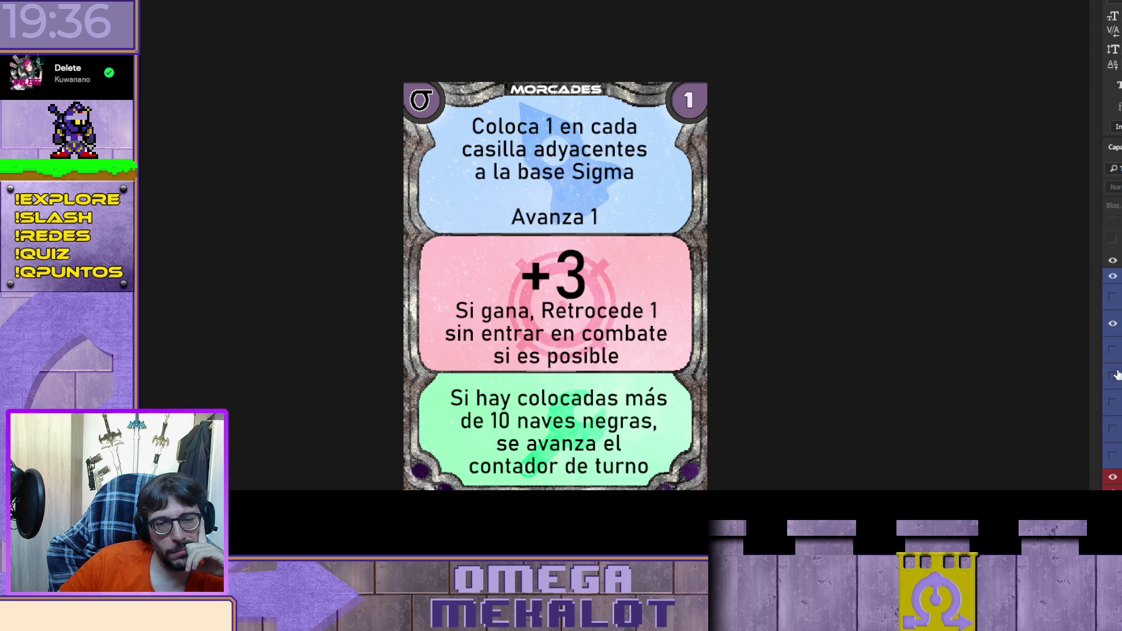
# Step: Show the Sigma-base placement text in blue, reduce red to +2, and try 'Los jugadores roban' in green
pyautogui.click(1112, 323)
pyautogui.click(1112, 276)
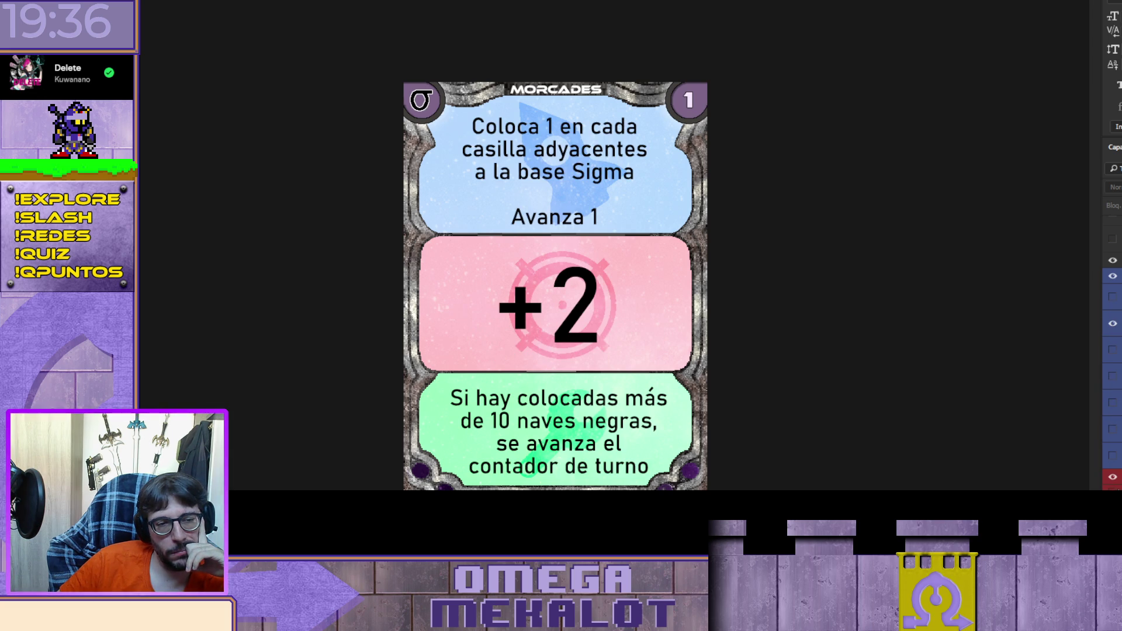
pyautogui.scroll(-4, 1112, 351)
pyautogui.click(1112, 257)
pyautogui.click(1112, 294)
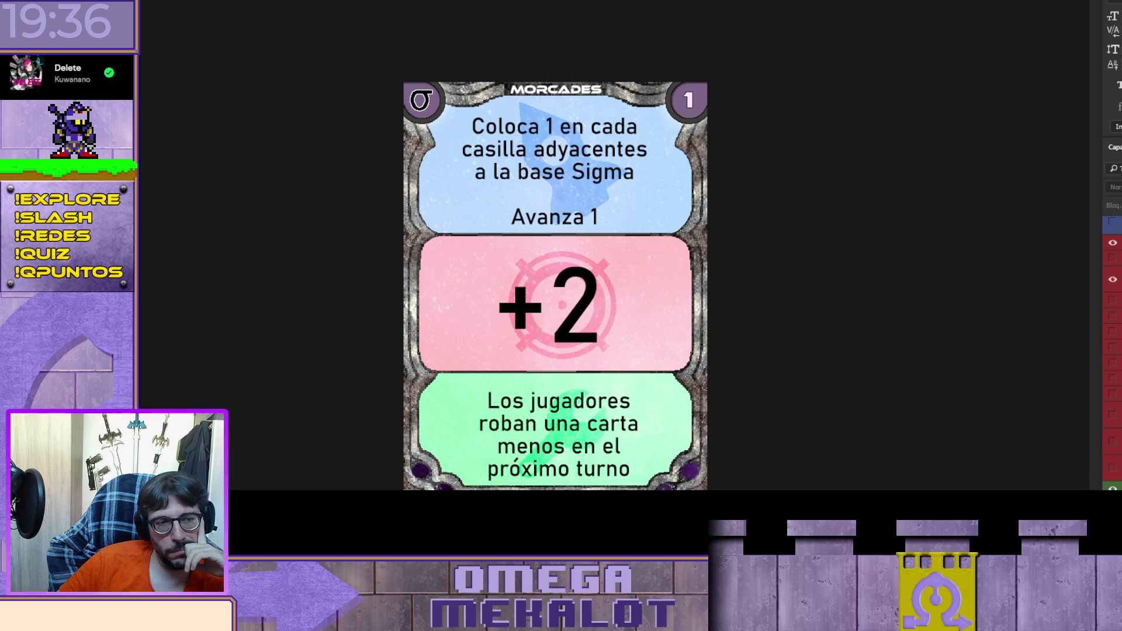
# Step: Set green to 'Avanza 1 sin entrar en combate' and red to '+0 Anula una carta de combate del rival'
pyautogui.scroll(-3, 1112, 350)
pyautogui.click(1112, 485)
pyautogui.click(1112, 459)
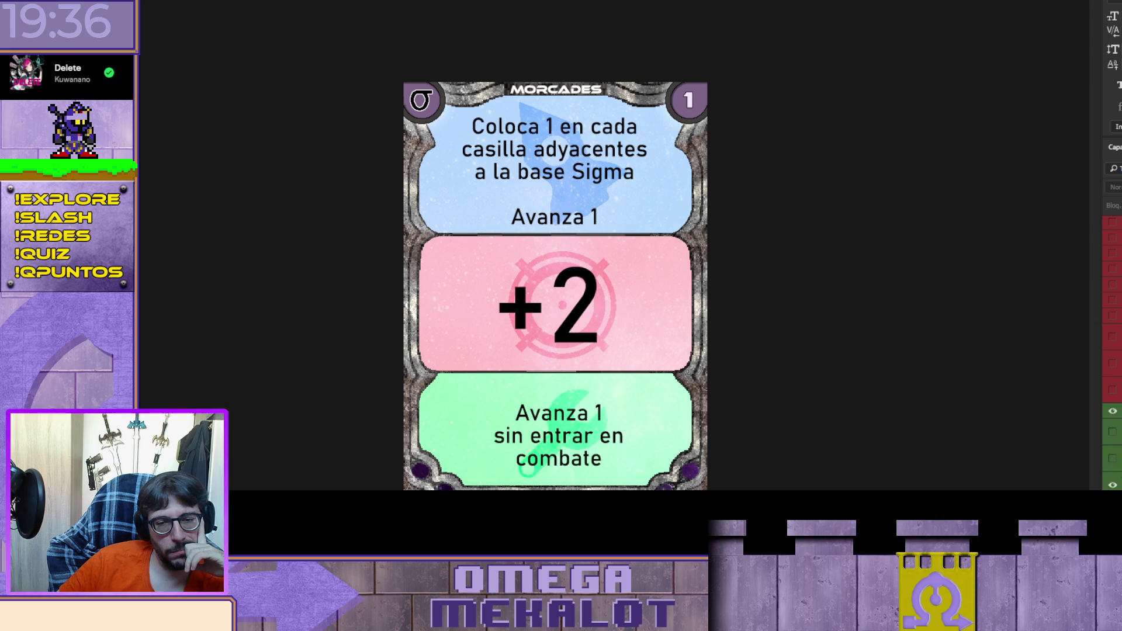
pyautogui.scroll(3, 1112, 351)
pyautogui.click(1112, 424)
pyautogui.click(1112, 440)
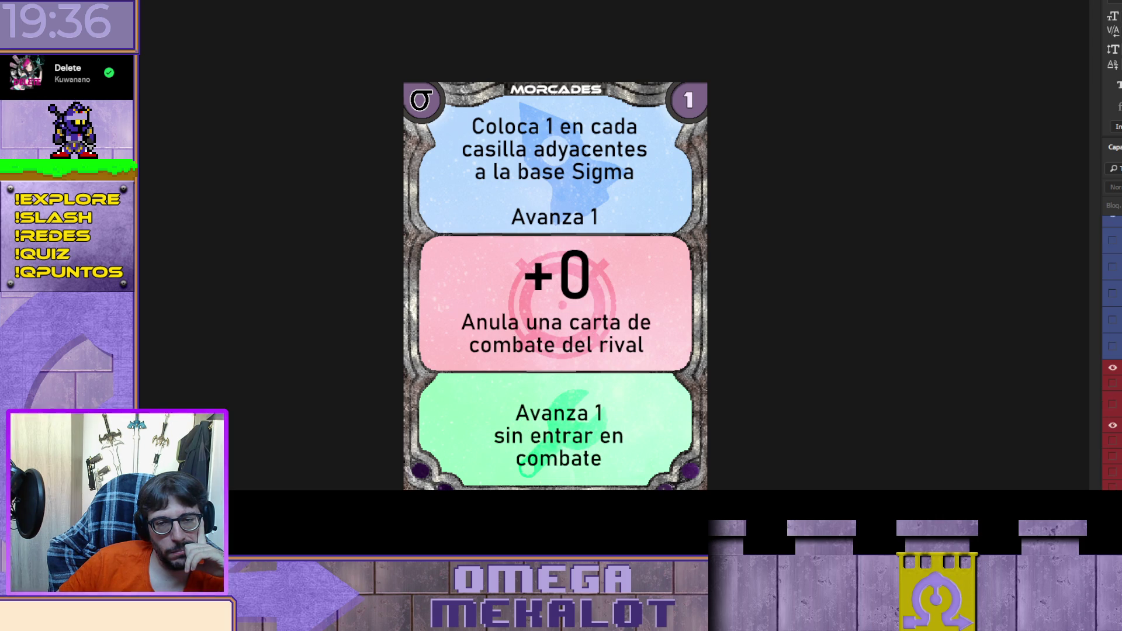
# Step: Replace the blue panel's Sigma-base placement text with the Avanza 2 text
pyautogui.scroll(2, 1111, 350)
pyautogui.click(1112, 308)
pyautogui.click(1112, 334)
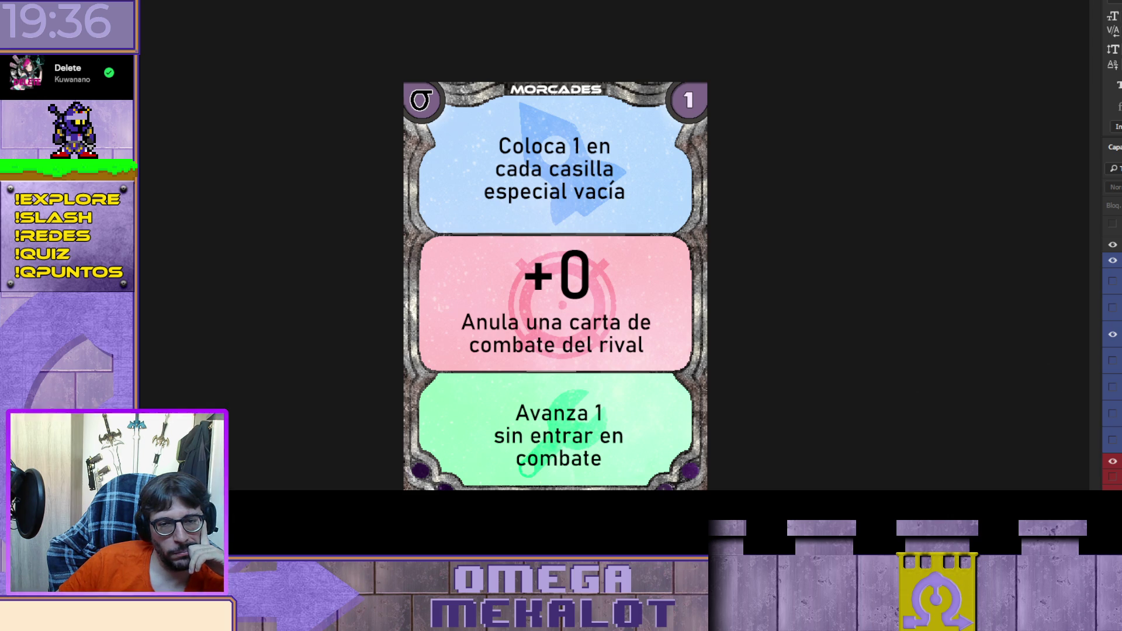
pyautogui.scroll(-3, 1112, 351)
pyautogui.click(1112, 256)
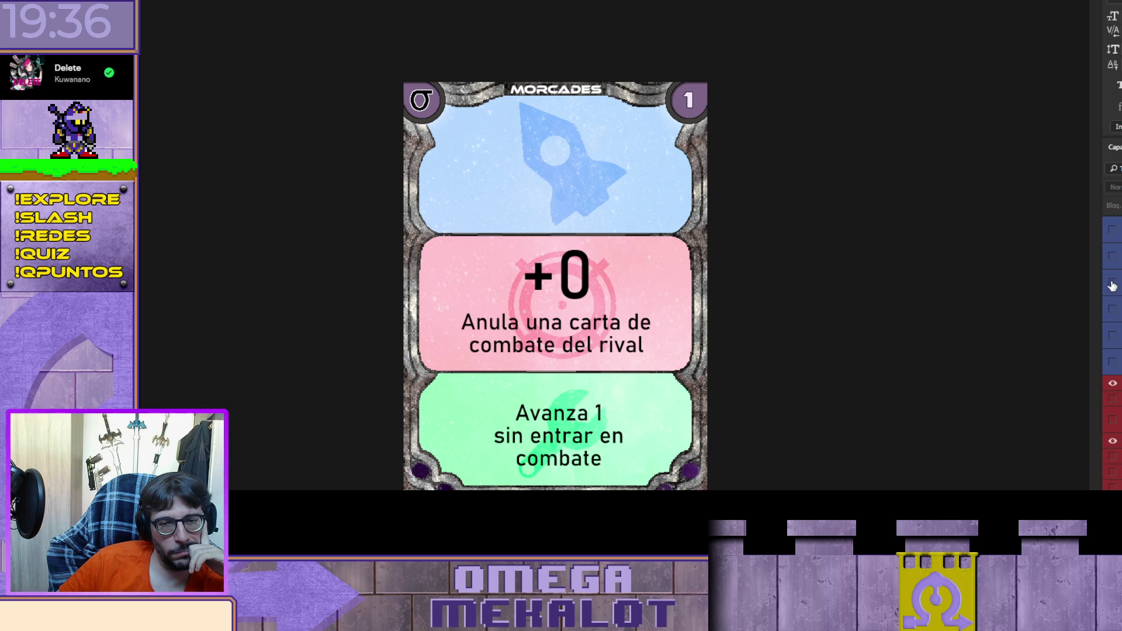
pyautogui.click(1112, 282)
# Step: Swap red to the 'Si pierde' penalty and green to 'Los jugadores no podrán mantener cartas…'
pyautogui.scroll(-2, 1113, 351)
pyautogui.click(1112, 391)
pyautogui.click(1112, 413)
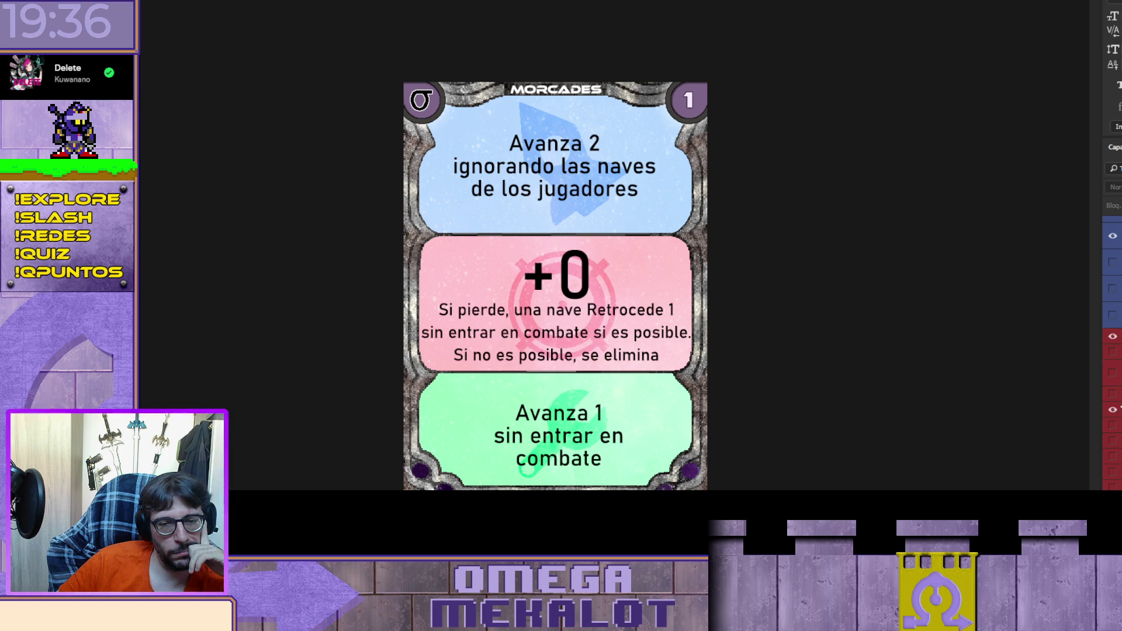
pyautogui.scroll(-3, 1113, 412)
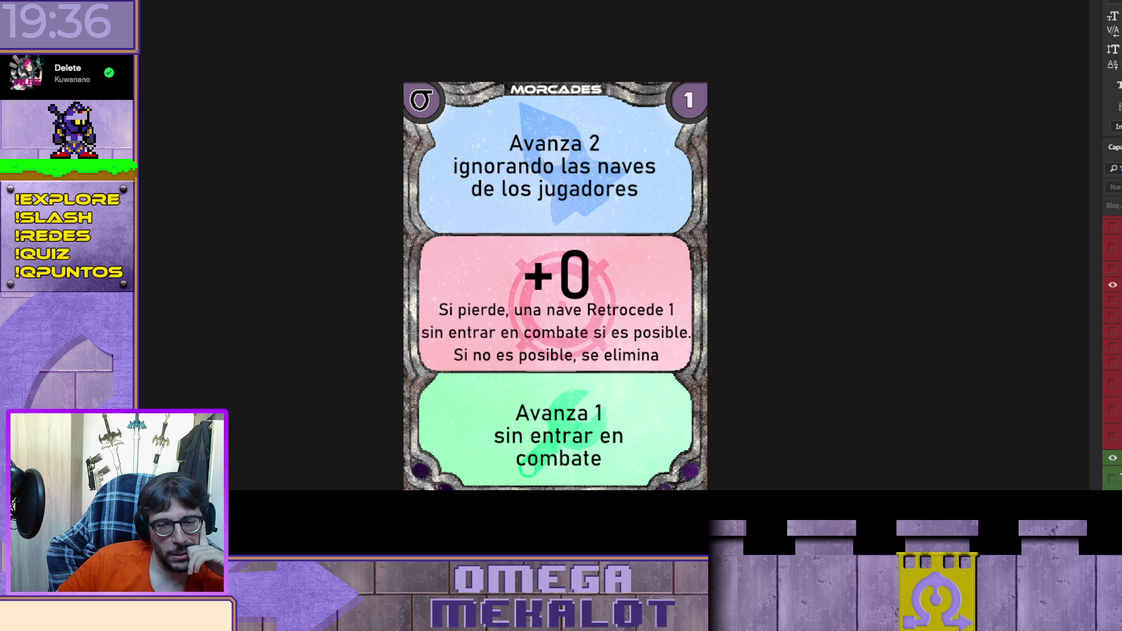
pyautogui.click(1112, 457)
pyautogui.click(1112, 476)
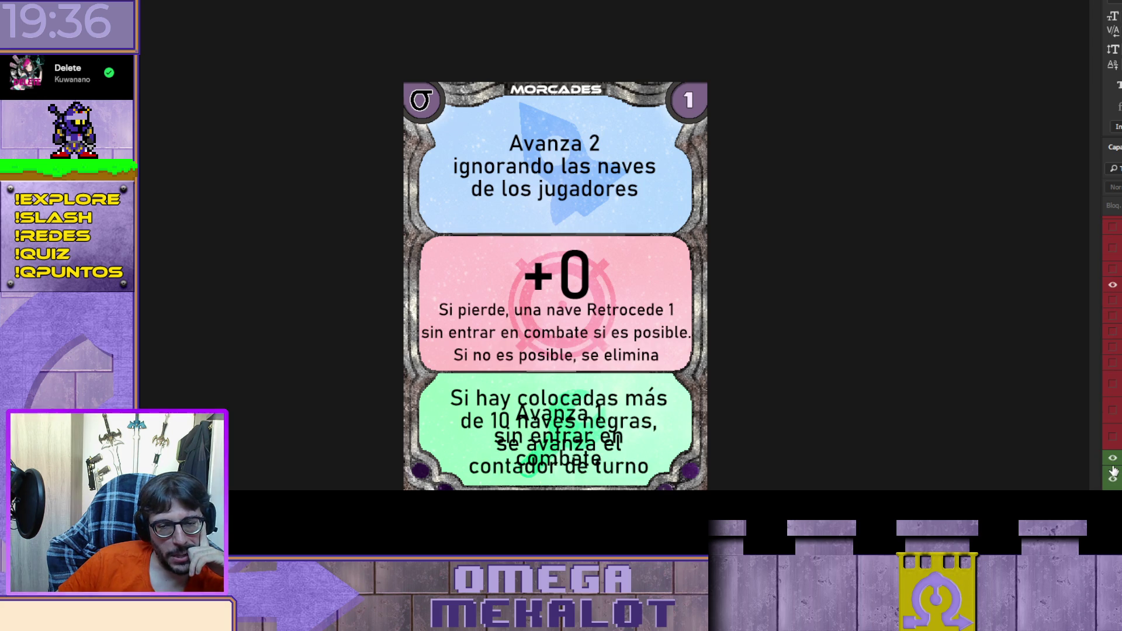
pyautogui.click(1112, 479)
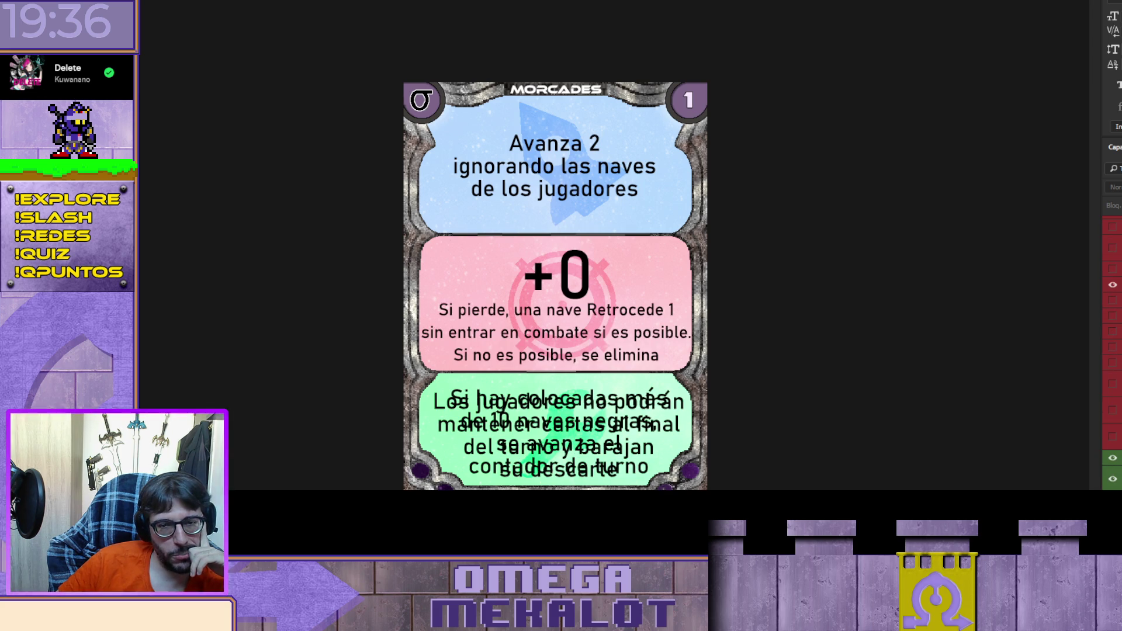
pyautogui.scroll(-1, 1113, 438)
pyautogui.scroll(-2, 1113, 409)
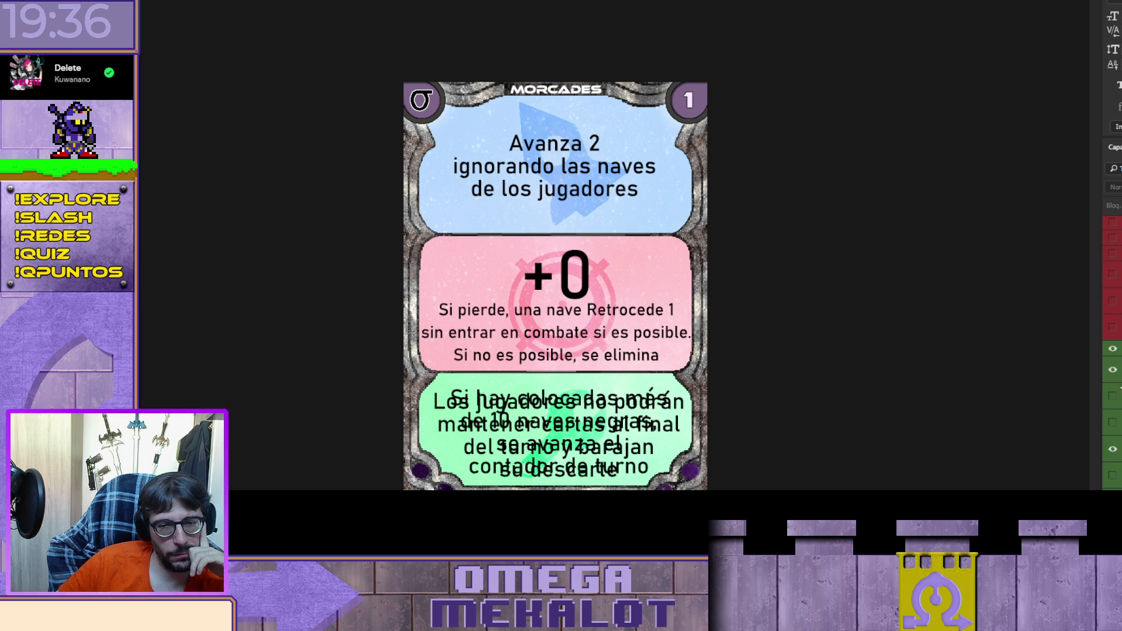
pyautogui.click(1112, 379)
pyautogui.scroll(2, 1112, 380)
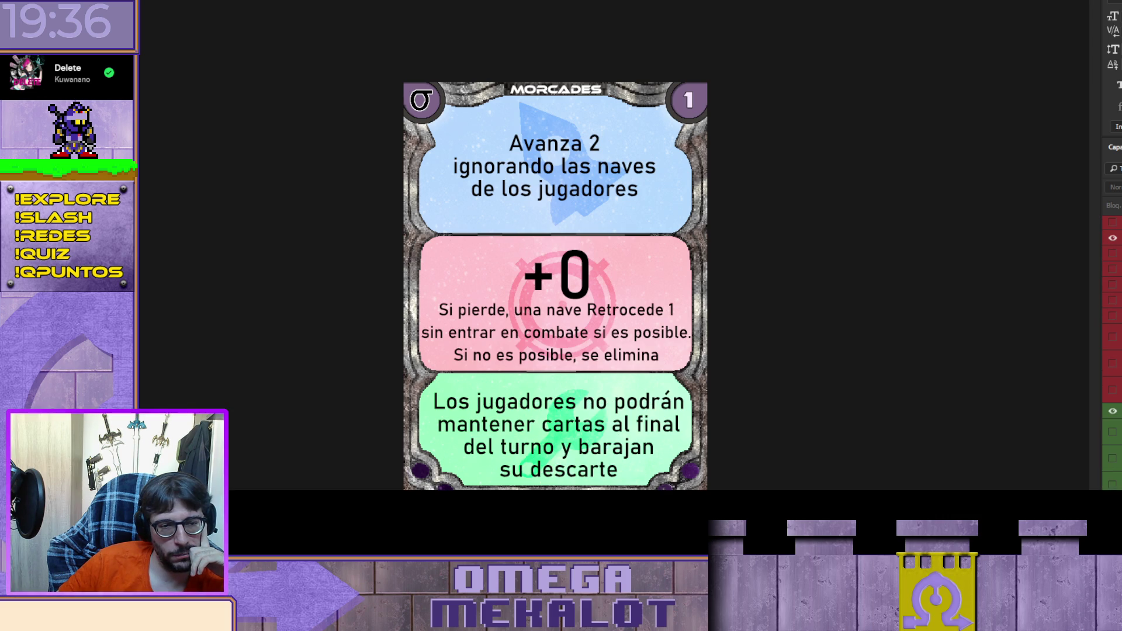
pyautogui.scroll(-1, 1112, 350)
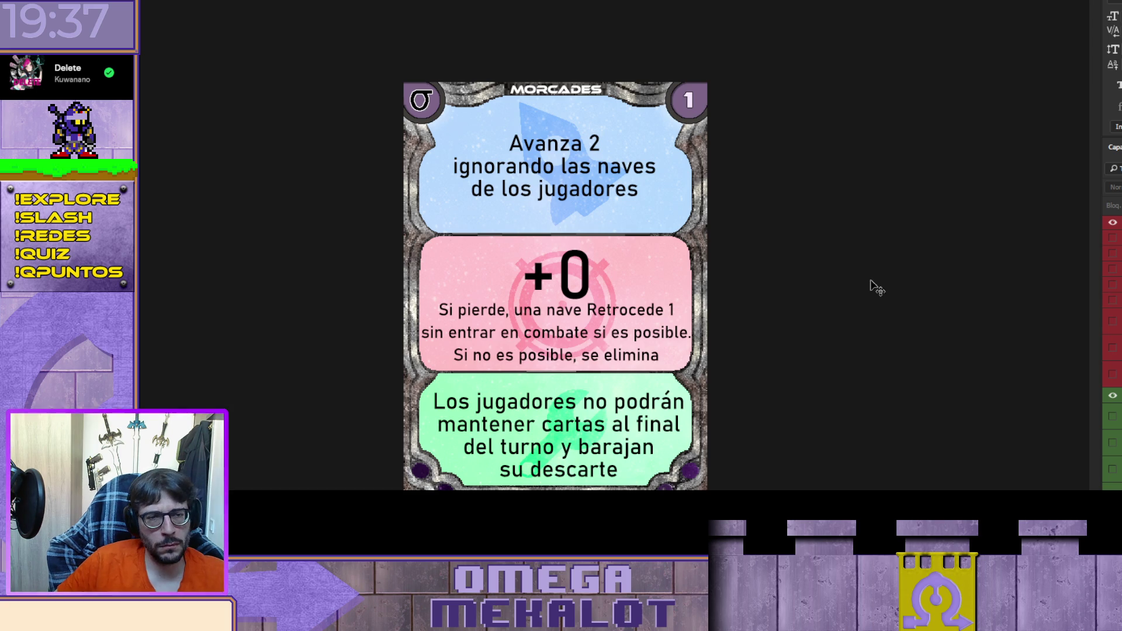
# Step: Show the 'Si hay colocadas' green text, the new blue and red effects, and base Sigma placement
pyautogui.click(1112, 442)
pyautogui.click(1112, 416)
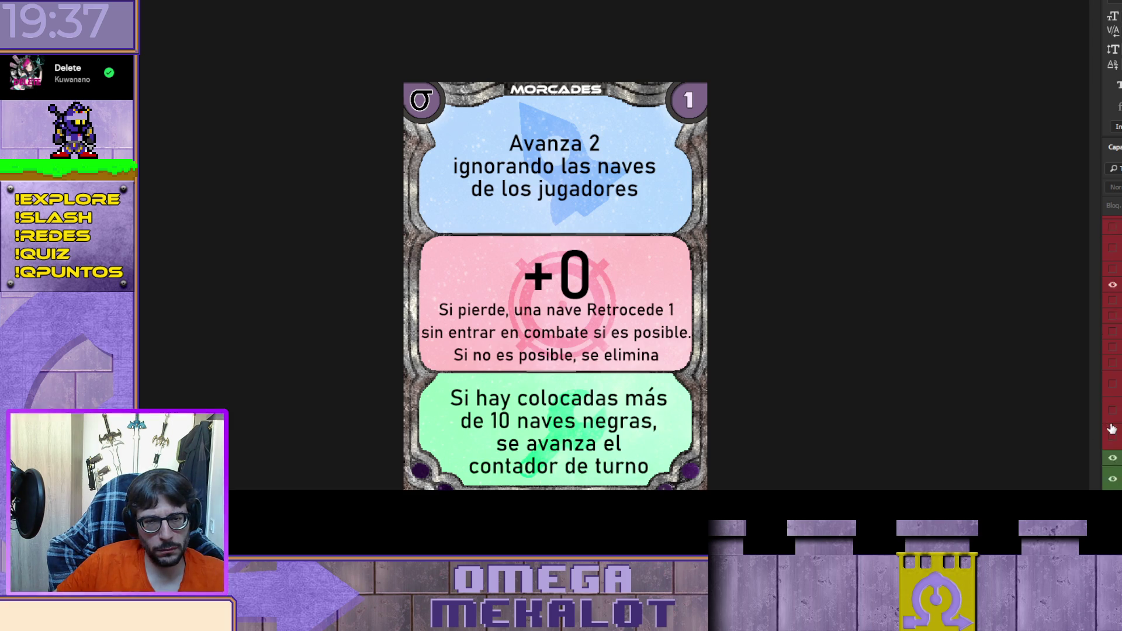
pyautogui.scroll(1, 1112, 409)
pyautogui.click(1112, 326)
pyautogui.click(1112, 260)
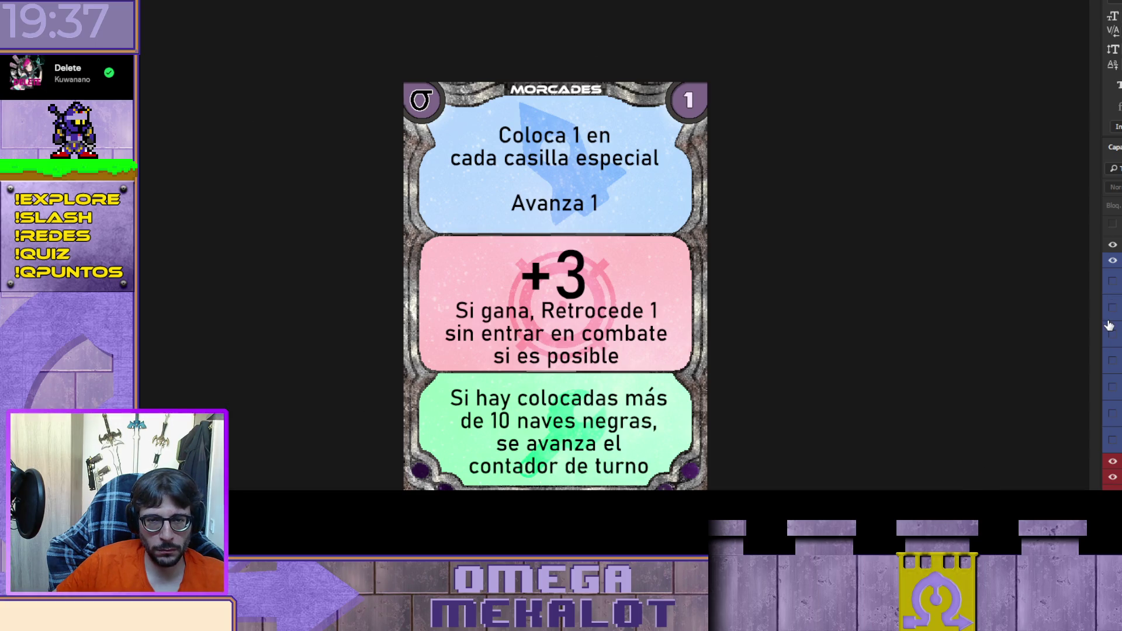
pyautogui.click(1112, 282)
pyautogui.click(1112, 307)
# Step: Switch to the +2 combat value, the BLASINE title and 'Los jugadores roban una carta' green text
pyautogui.click(1112, 477)
pyautogui.click(1112, 445)
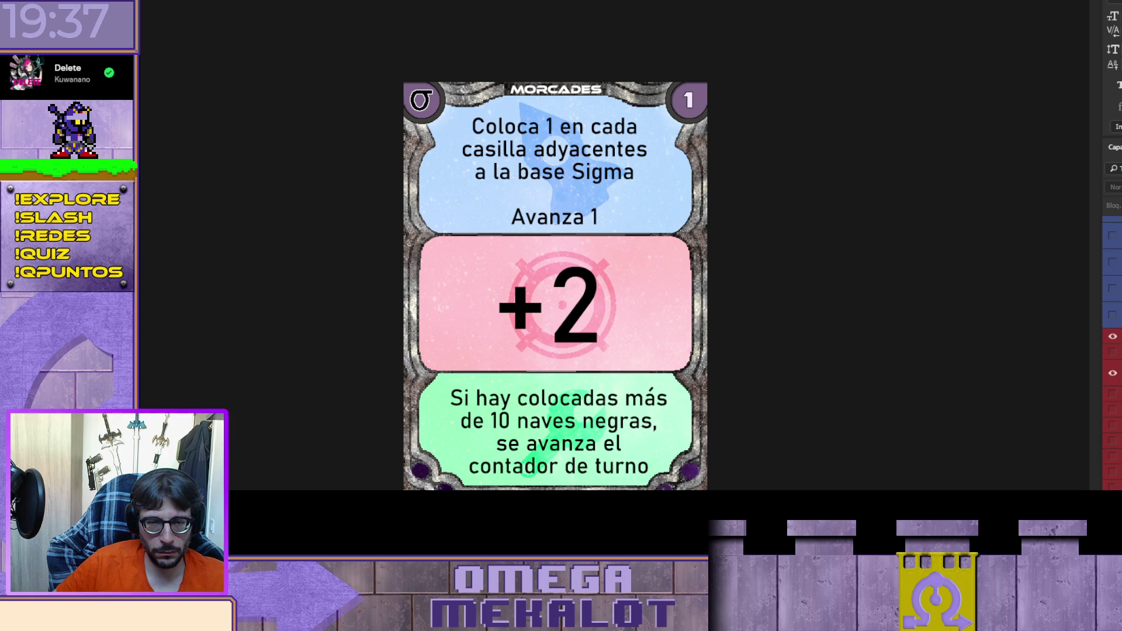
pyautogui.click(1112, 267)
pyautogui.click(1112, 260)
pyautogui.scroll(-3, 1110, 351)
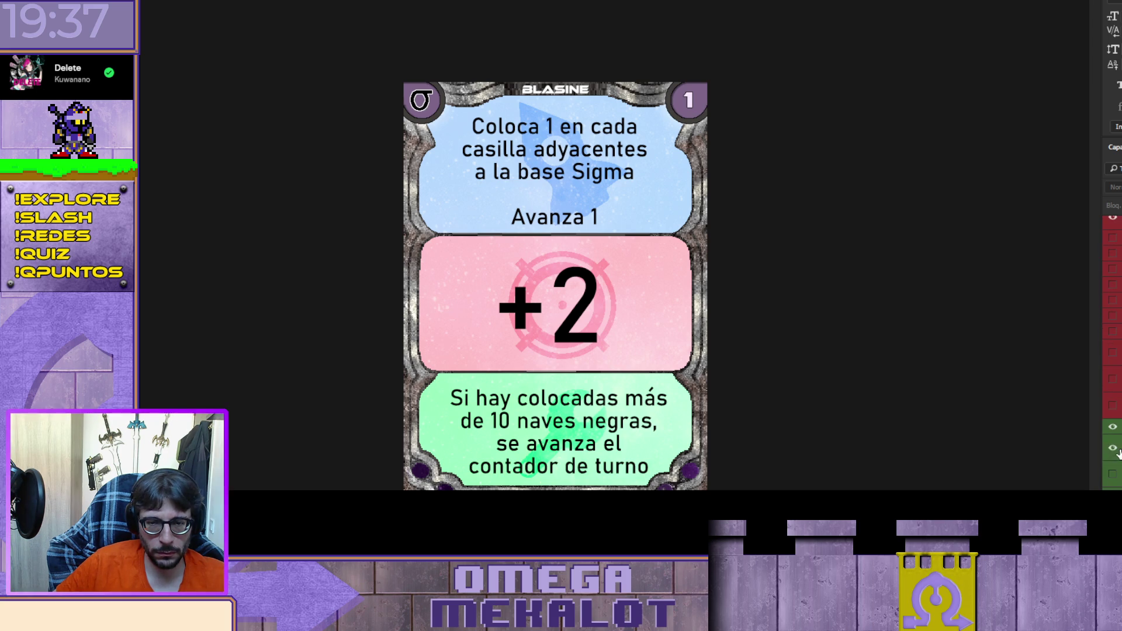
pyautogui.click(1109, 444)
pyautogui.click(1110, 444)
pyautogui.scroll(-2, 1110, 450)
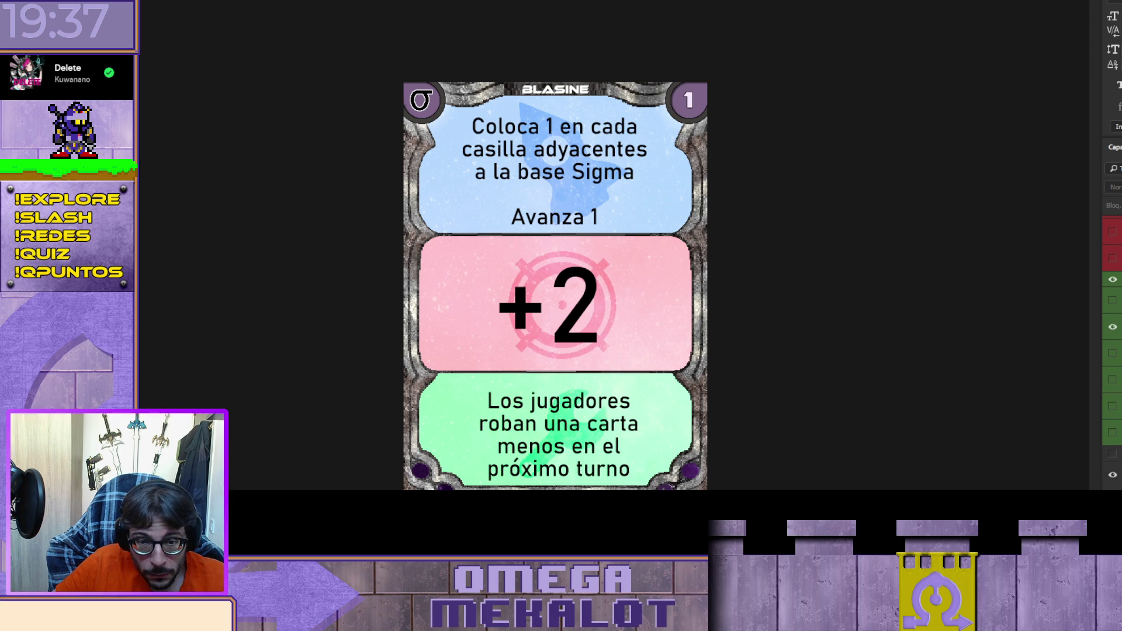
pyautogui.scroll(-2, 1110, 350)
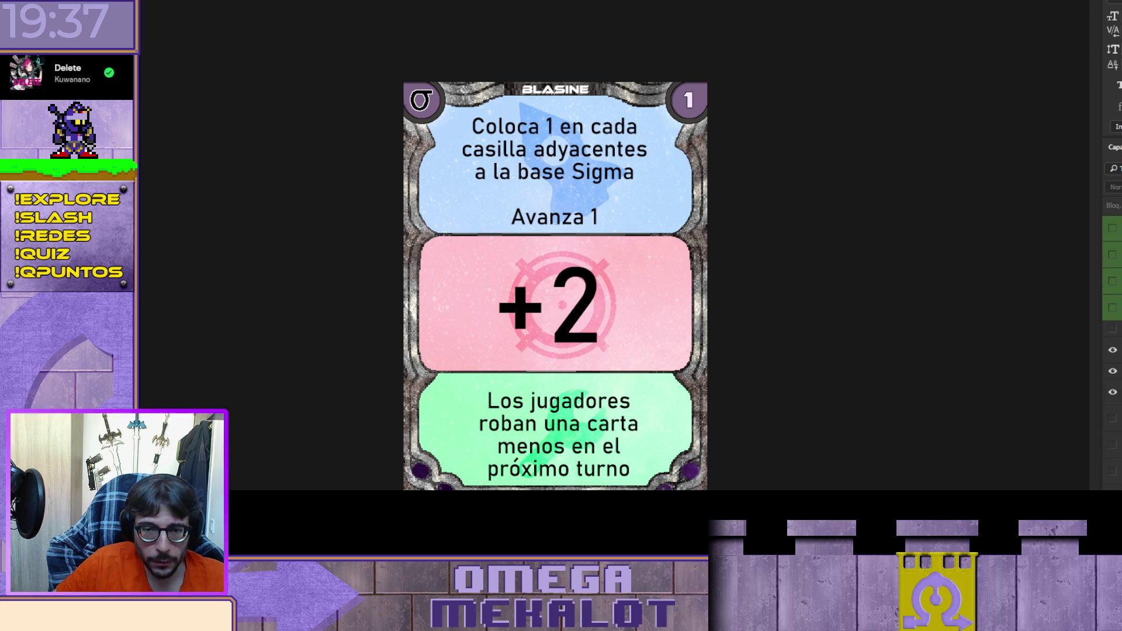
# Step: Raise the card cost to 3 and show 'Avanza 1' in the green panel
pyautogui.click(1112, 397)
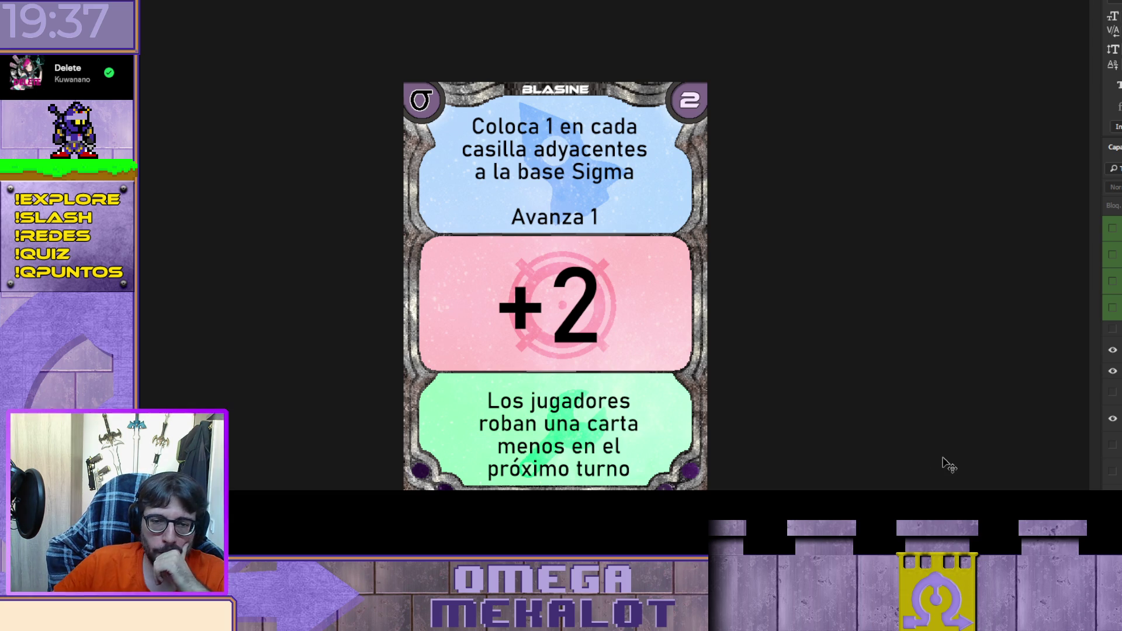
pyautogui.click(1113, 419)
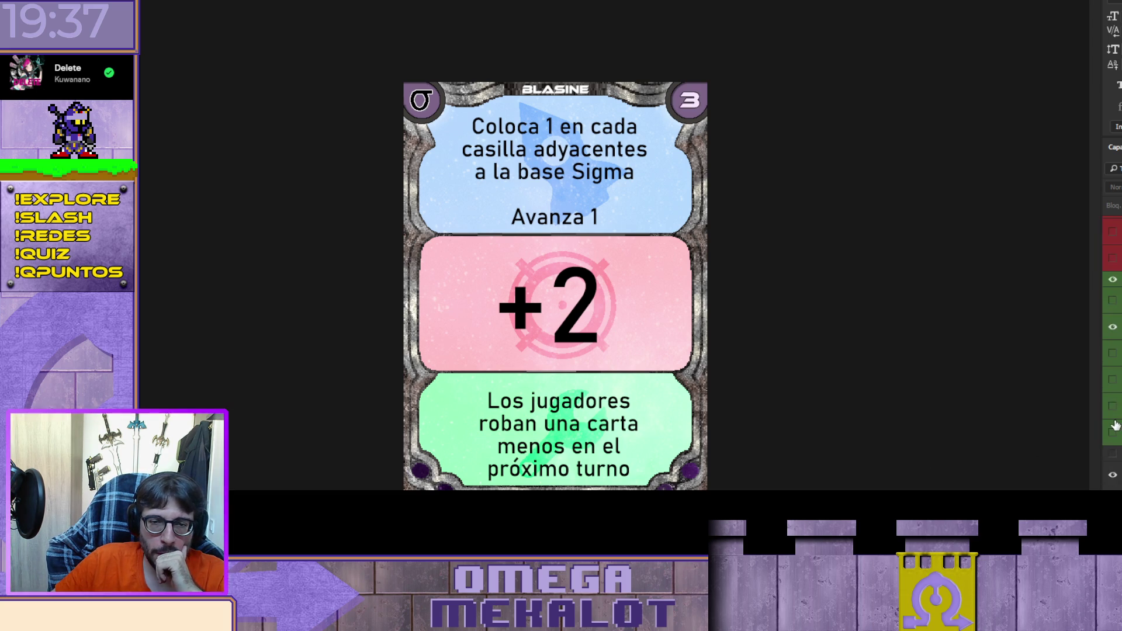
pyautogui.click(1113, 422)
pyautogui.click(1110, 379)
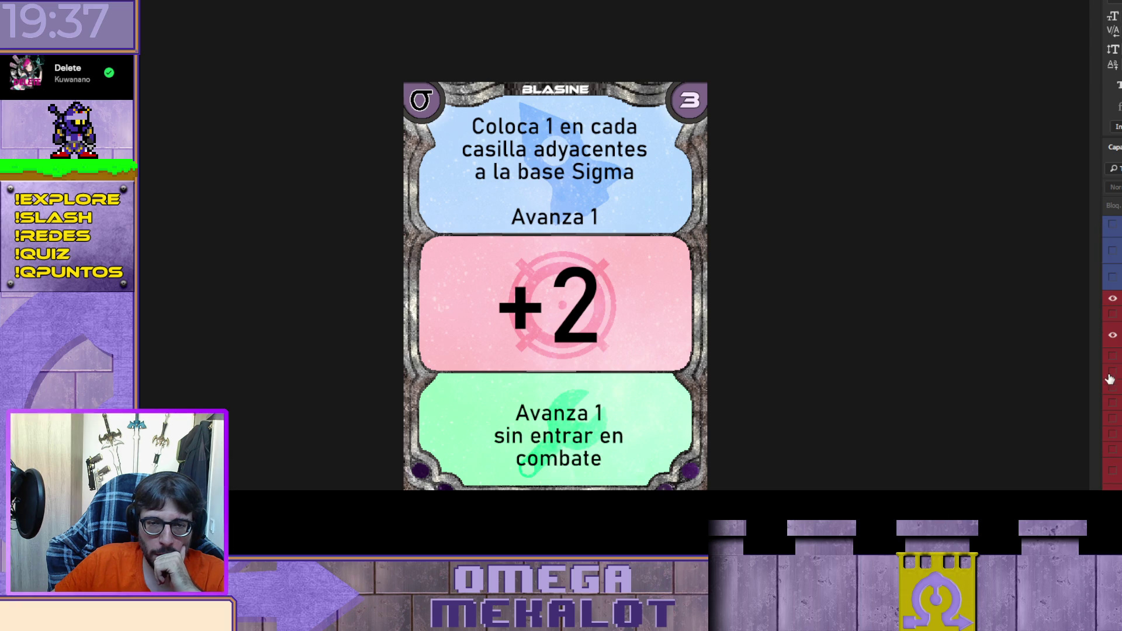
# Step: Show red +0 'Anula una carta de combate', blue empty-special-square placement, and the ELAINE title
pyautogui.click(1111, 372)
pyautogui.click(1112, 356)
pyautogui.click(1112, 335)
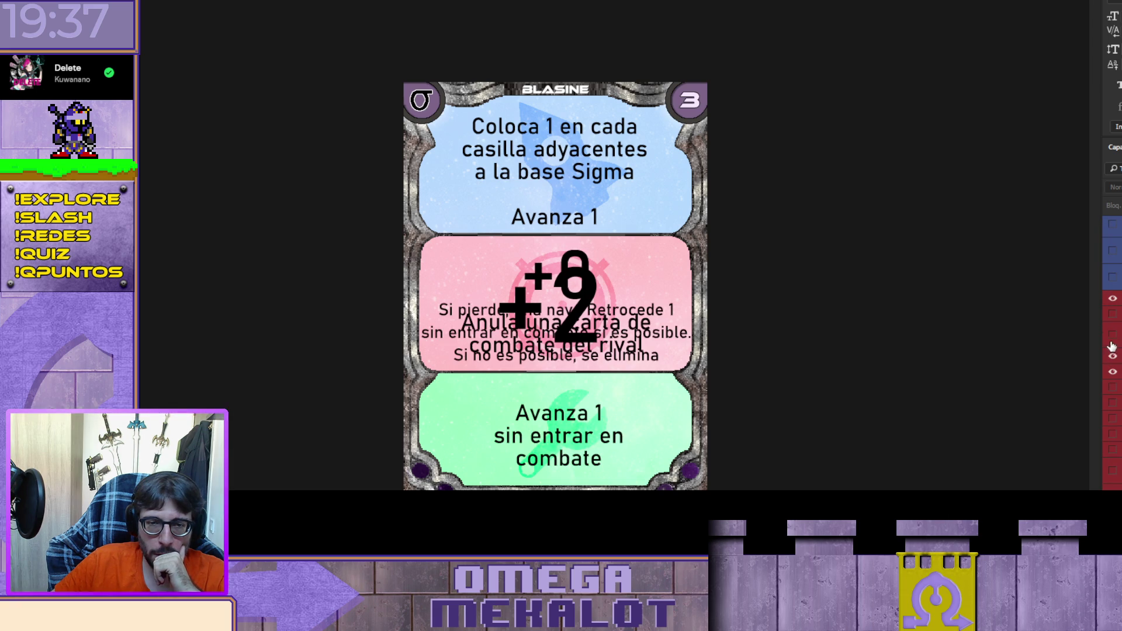
pyautogui.click(1111, 377)
pyautogui.click(1112, 412)
pyautogui.click(1112, 421)
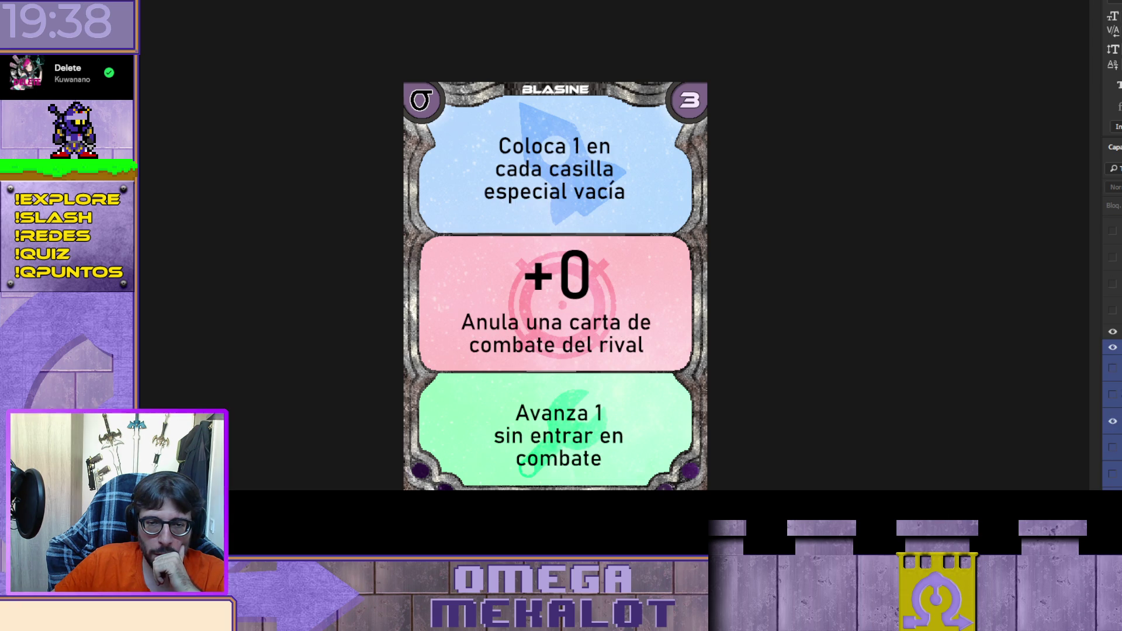
pyautogui.scroll(-2, 1112, 350)
pyautogui.click(1112, 298)
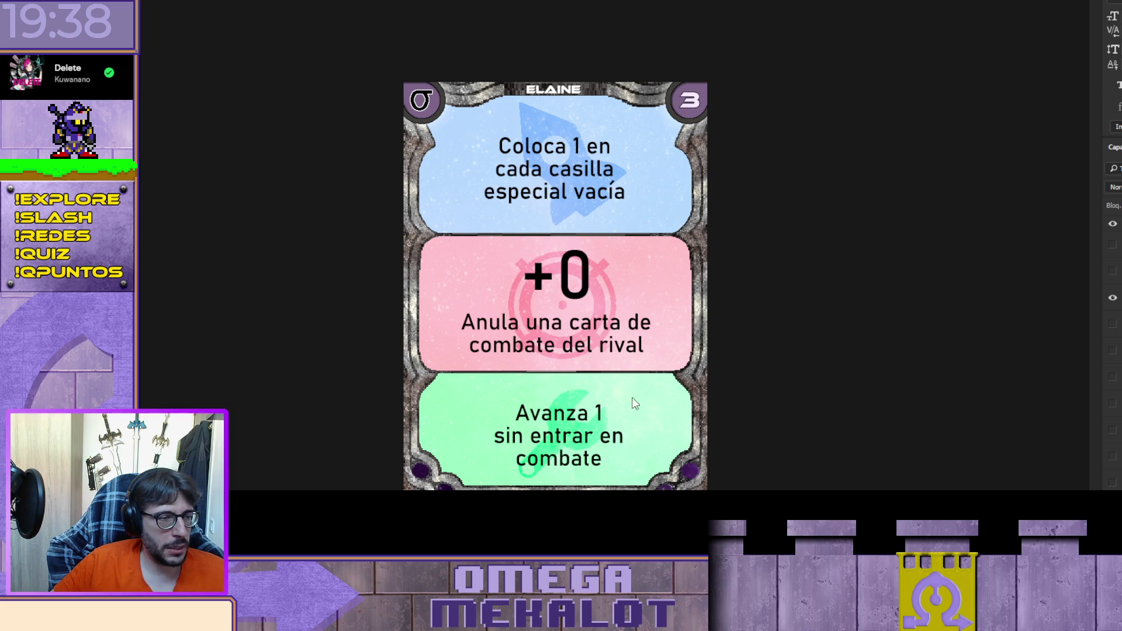
# Step: Show GLITONEA, blue 'Avanza 2 ignorando', red 'Si pierde… Retrocede 1' and green 'Los jugadores no podrán'
pyautogui.click(1112, 327)
pyautogui.click(1112, 447)
pyautogui.click(1112, 431)
pyautogui.click(1112, 314)
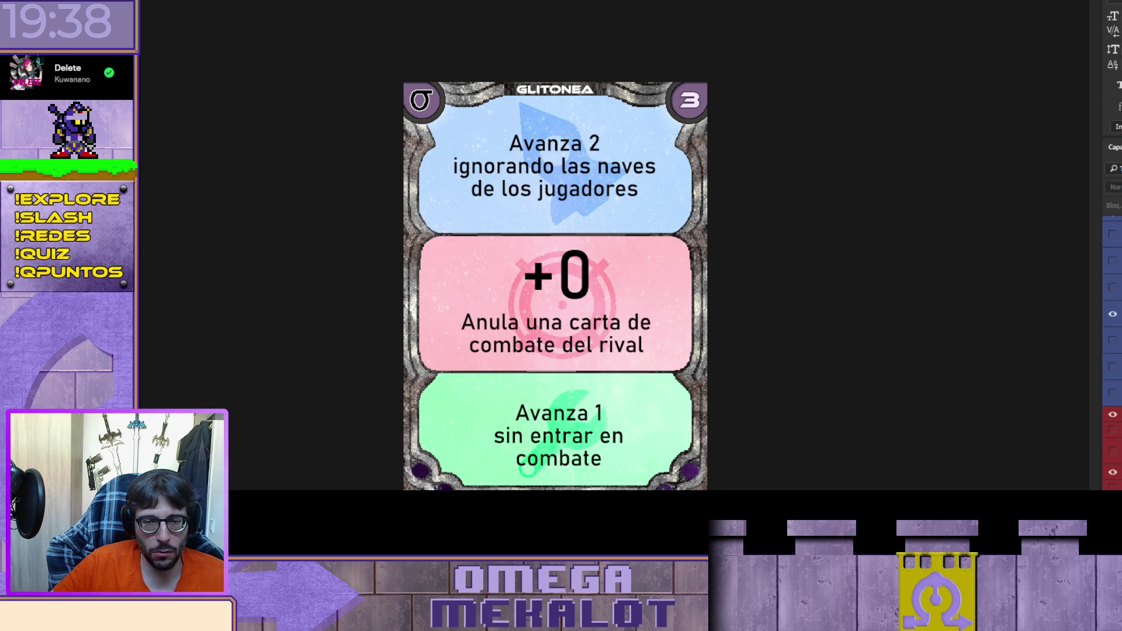
pyautogui.click(1113, 415)
pyautogui.click(1113, 284)
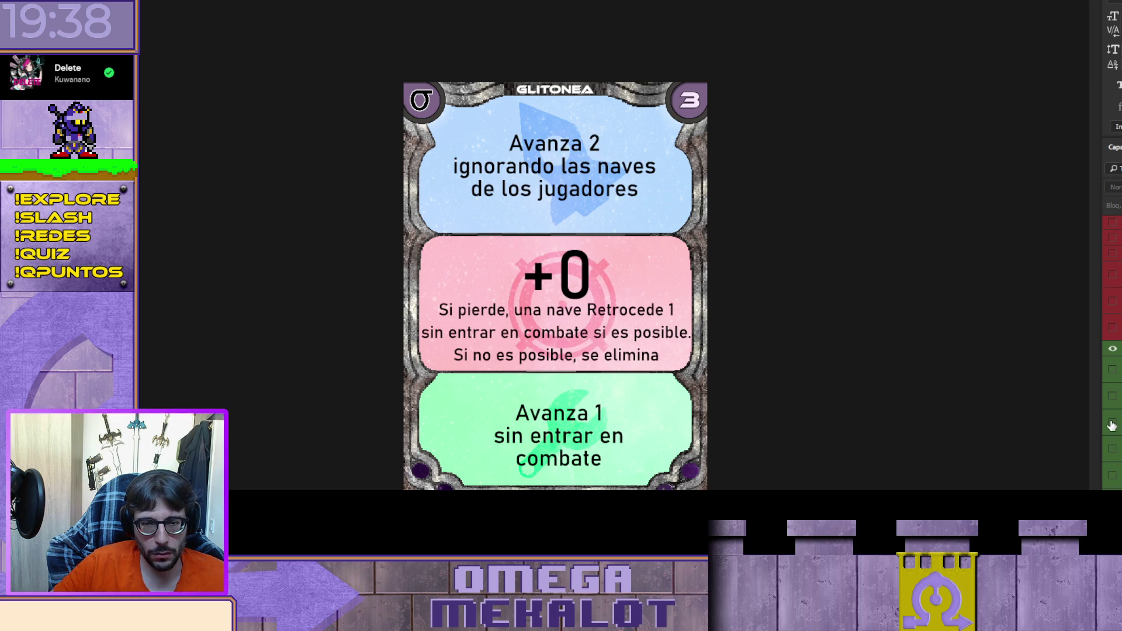
pyautogui.click(1112, 448)
pyautogui.click(1112, 419)
# Step: Raise the card cost from 3 to 5
pyautogui.click(1110, 459)
pyautogui.click(1113, 422)
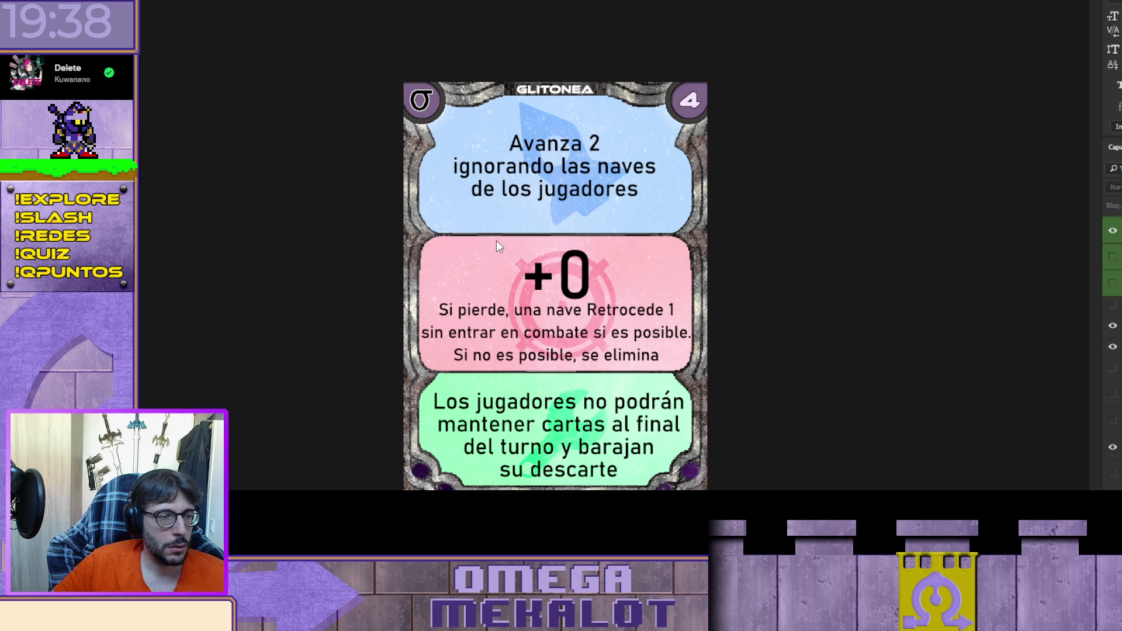
pyautogui.click(1113, 447)
pyautogui.click(1113, 476)
# Step: Show 'Baraja el Descarte' in green and 'Si es derrotado' in the red panel
pyautogui.scroll(3, 1112, 444)
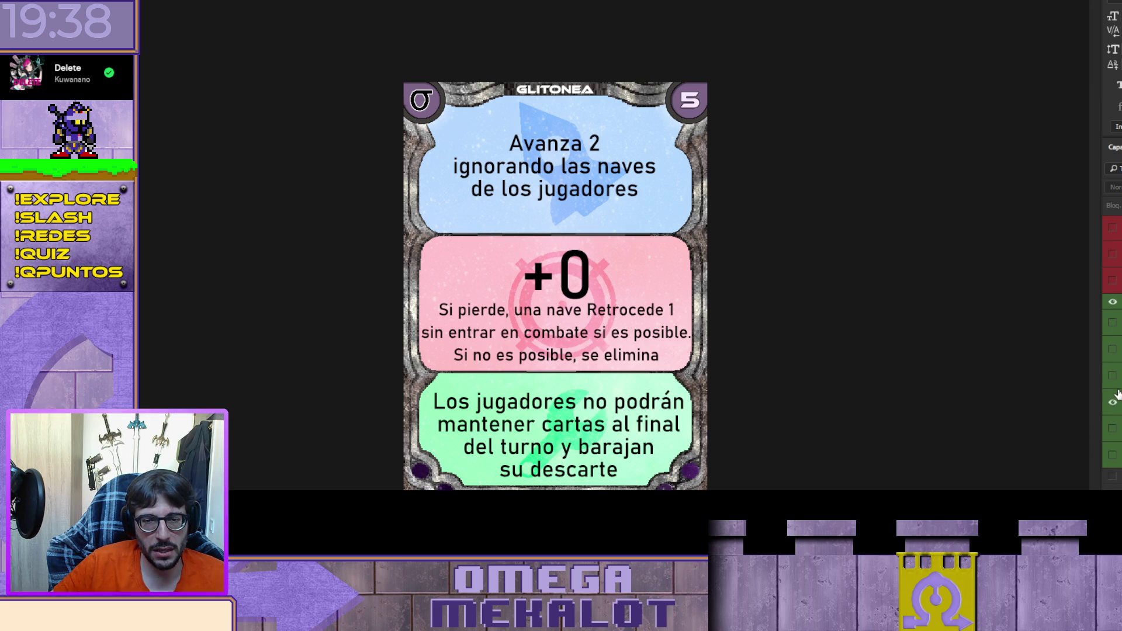
pyautogui.click(1113, 428)
pyautogui.click(1112, 402)
pyautogui.scroll(3, 1113, 380)
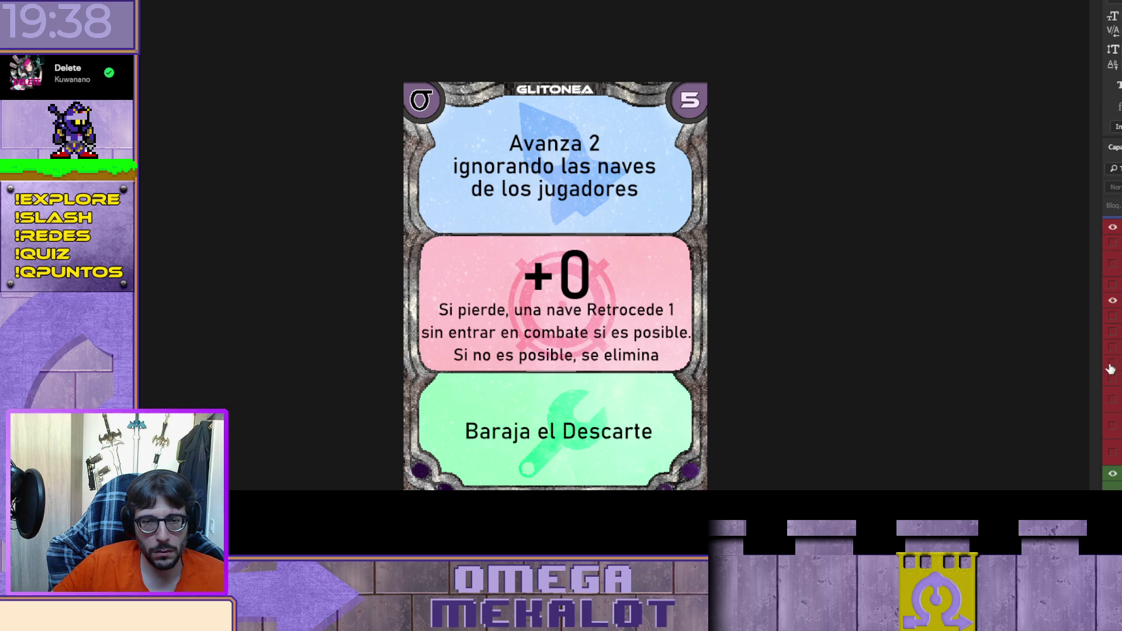
pyautogui.click(1112, 313)
# Step: Replace the blue 'Avanza 2' text with the 'Coloca 1' rule and leave THETIS as the title
pyautogui.scroll(3, 1114, 328)
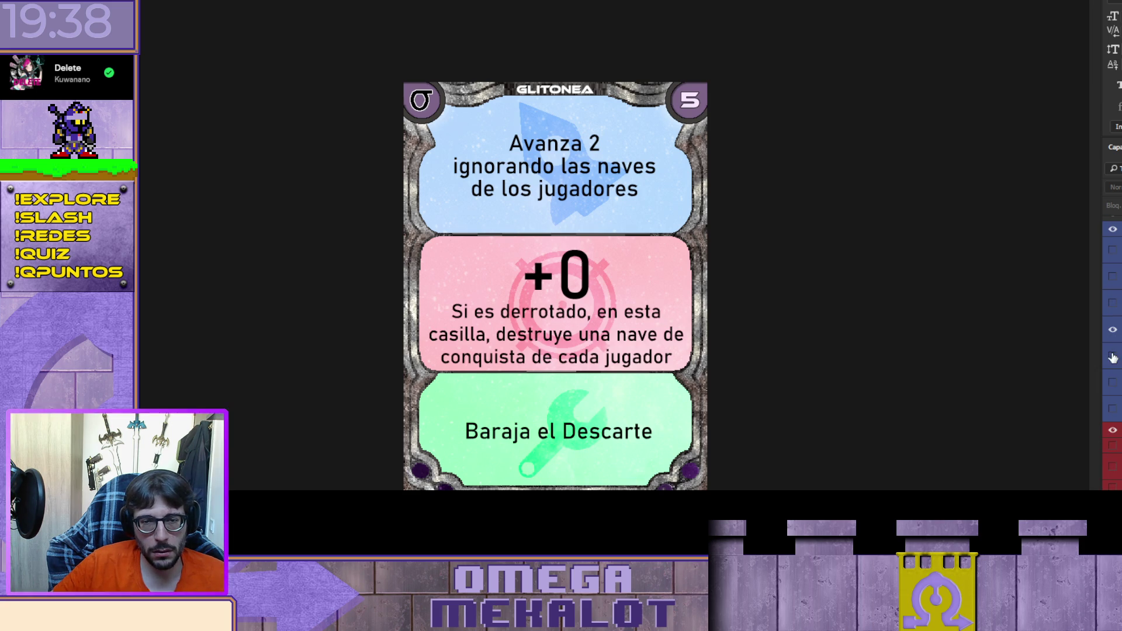
pyautogui.click(1112, 356)
pyautogui.click(1113, 356)
pyautogui.scroll(3, 1112, 351)
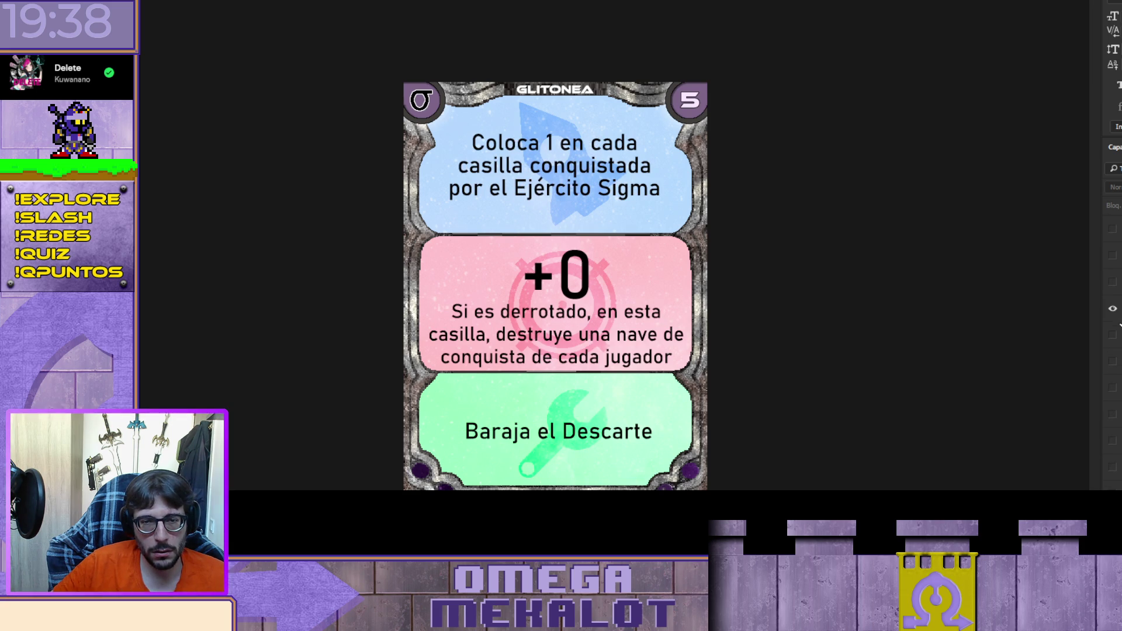
pyautogui.click(1113, 336)
pyautogui.scroll(2, 1110, 327)
pyautogui.click(1112, 324)
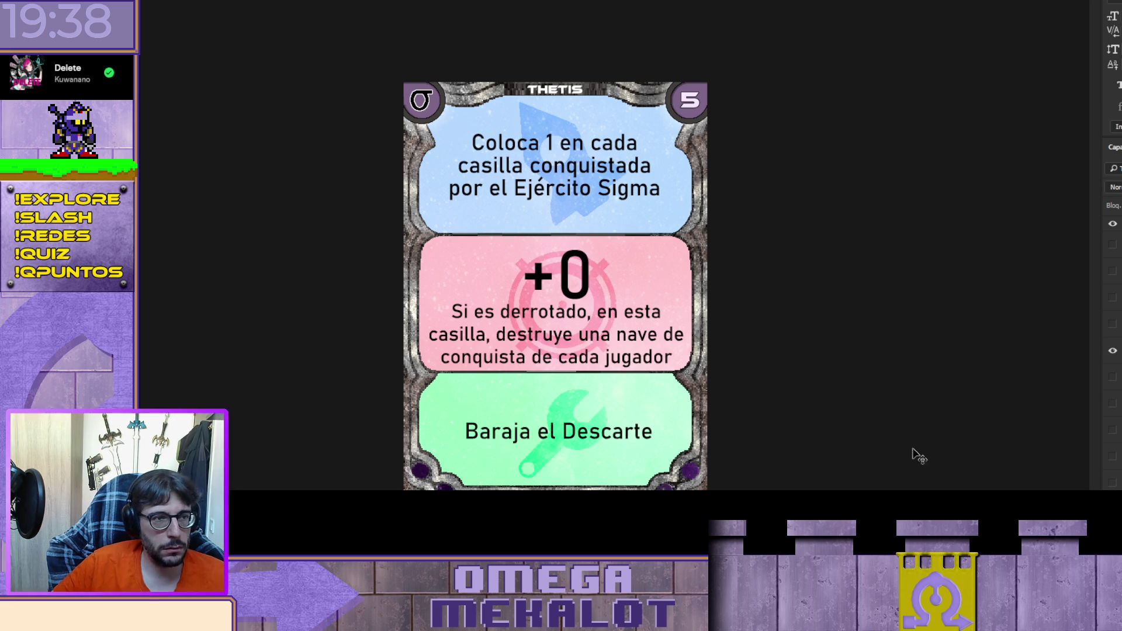
# Step: Show the CLITON title, blue 'Coloca X (Hasta tener 5)' and red 'Avanza 2' texts
pyautogui.click(1112, 356)
pyautogui.click(1113, 385)
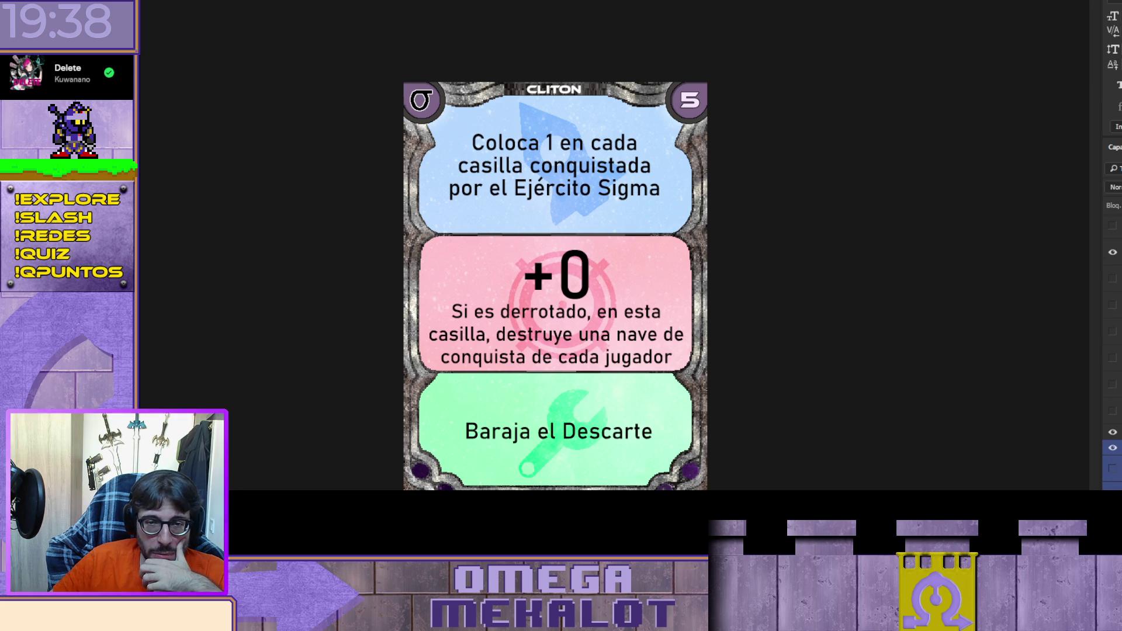
pyautogui.scroll(-3, 1112, 351)
pyautogui.click(1112, 470)
pyautogui.click(1112, 444)
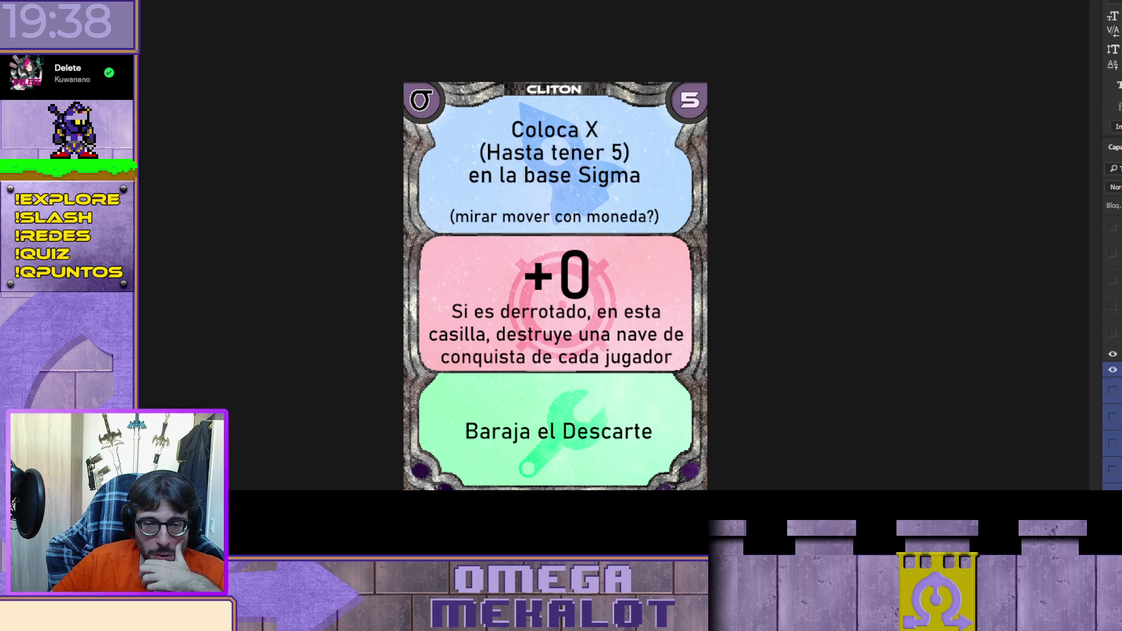
pyautogui.scroll(-3, 1112, 351)
pyautogui.scroll(-3, 1112, 351)
pyautogui.click(1112, 422)
# Step: Replace the green panel's text with the placeholder 'a'
pyautogui.scroll(-5, 1112, 351)
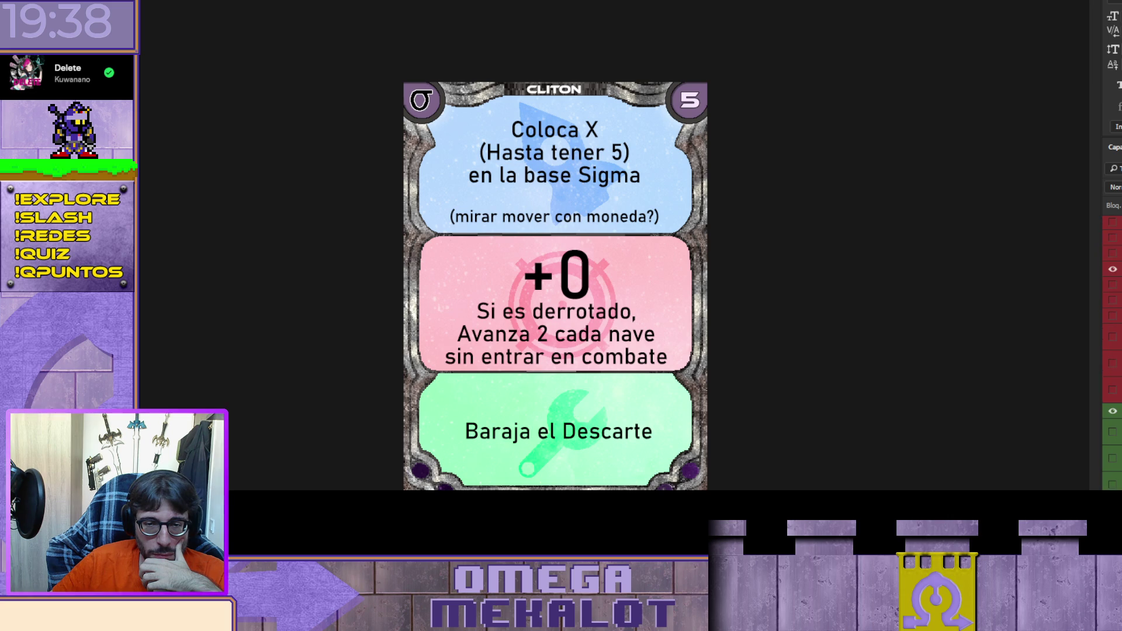
pyautogui.press('BackSpace')
pyautogui.write('a')
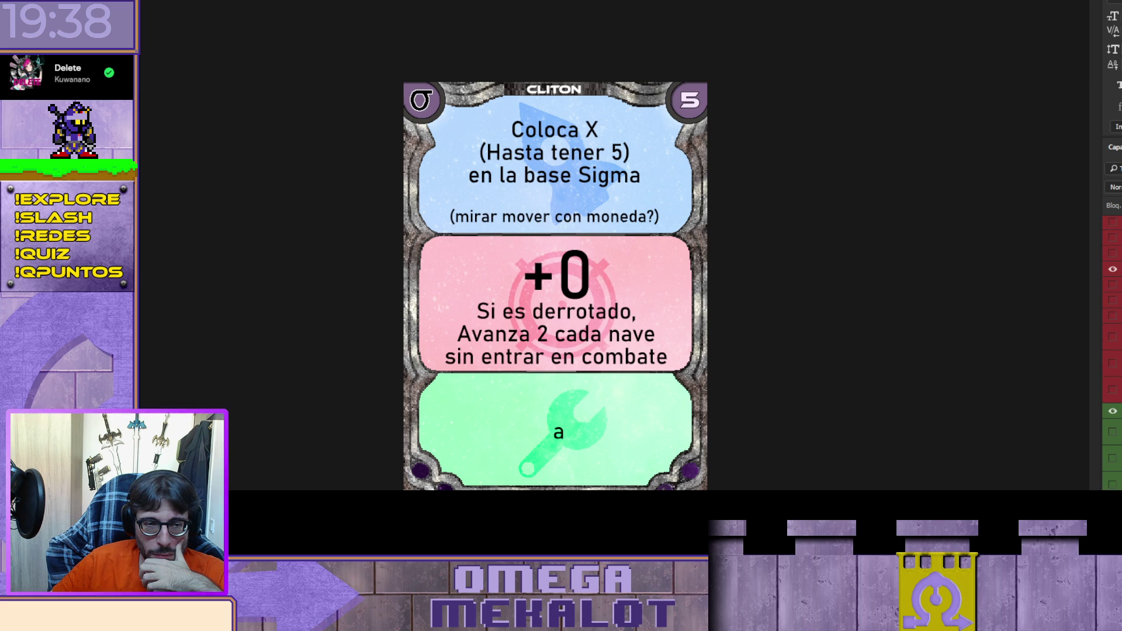
pyautogui.scroll(-2, 1112, 350)
pyautogui.scroll(-4, 1112, 351)
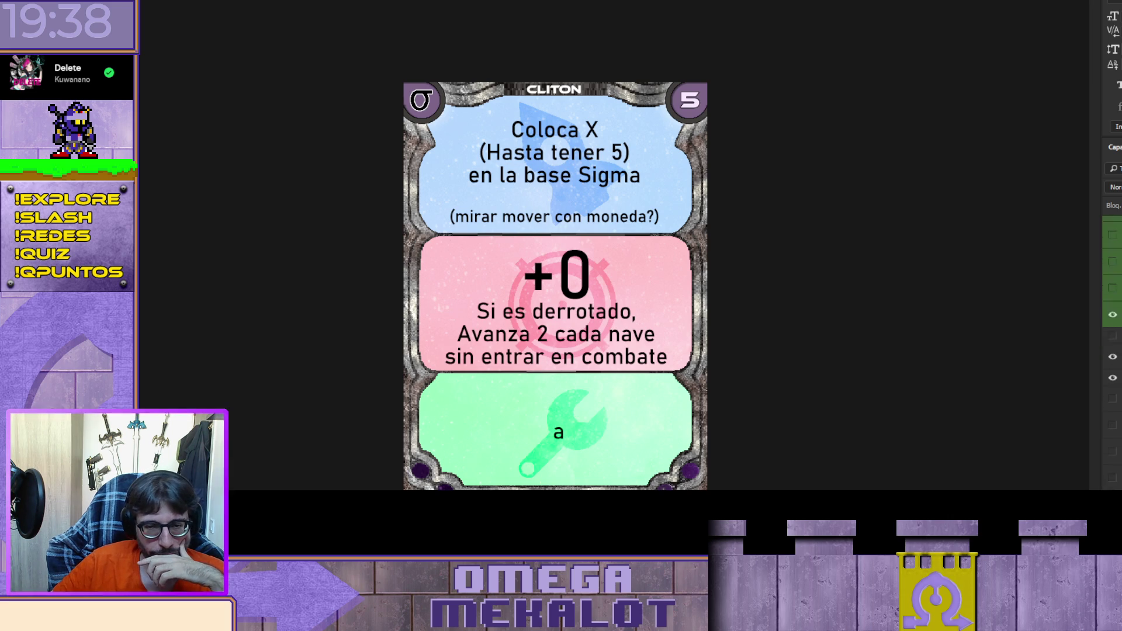
# Step: Compare the cost 5 and 6 versions and settle on cost 6
pyautogui.click(1111, 484)
pyautogui.click(1112, 457)
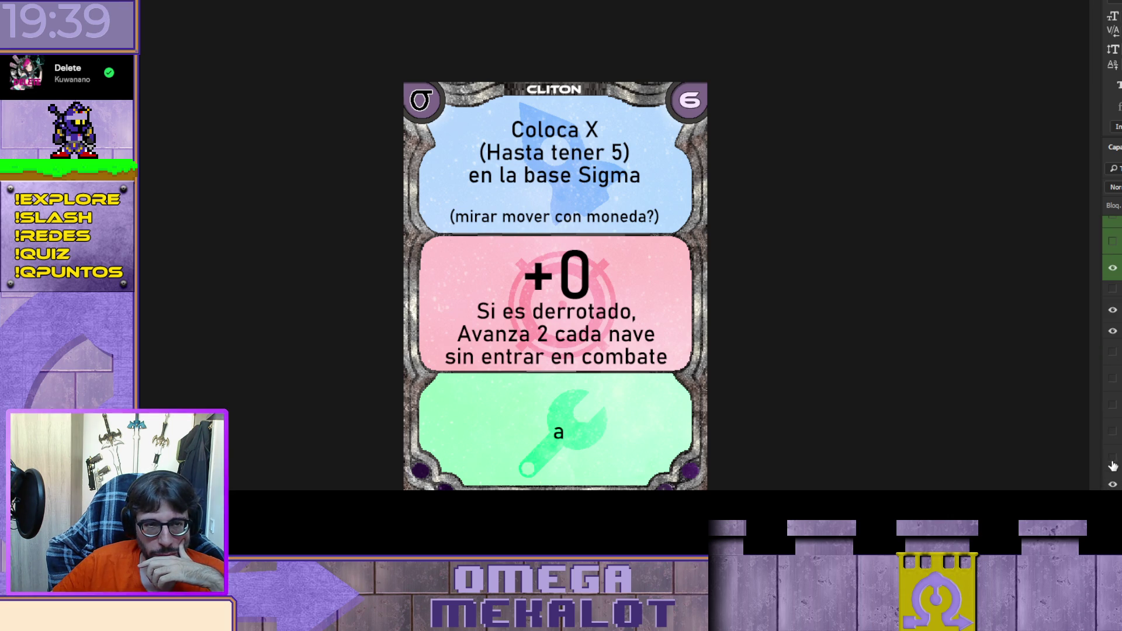
pyautogui.click(1113, 460)
pyautogui.click(1112, 459)
pyautogui.click(1112, 459)
pyautogui.click(1112, 459)
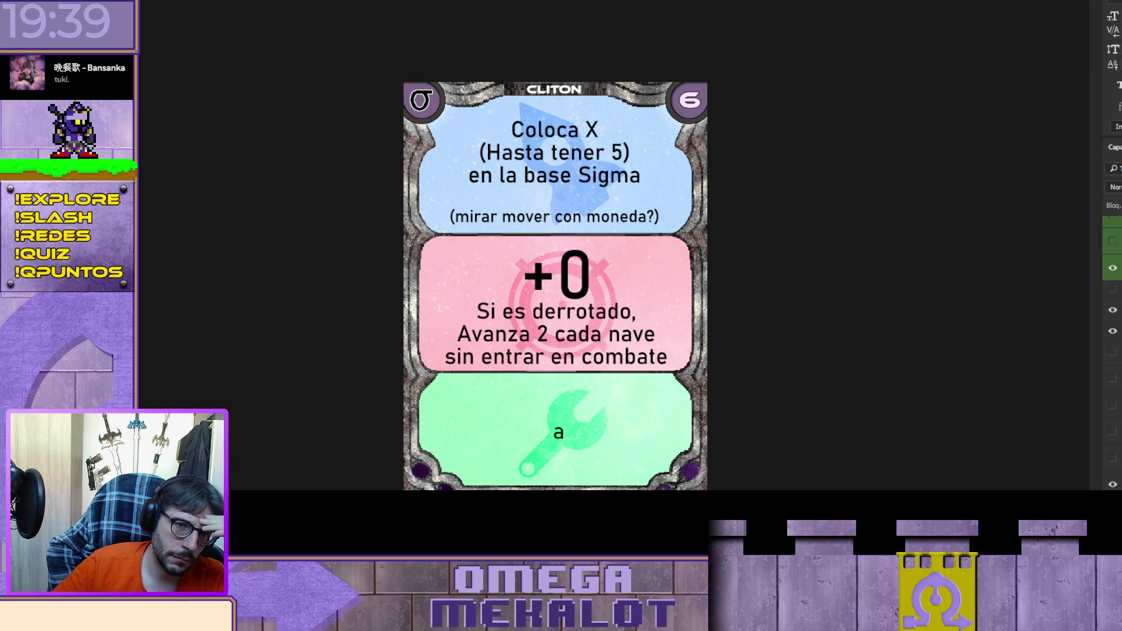
# Step: Delete the '(mirar mover con moneda?)' line and nudge the blue text down two steps
pyautogui.tripleClick(598, 214)
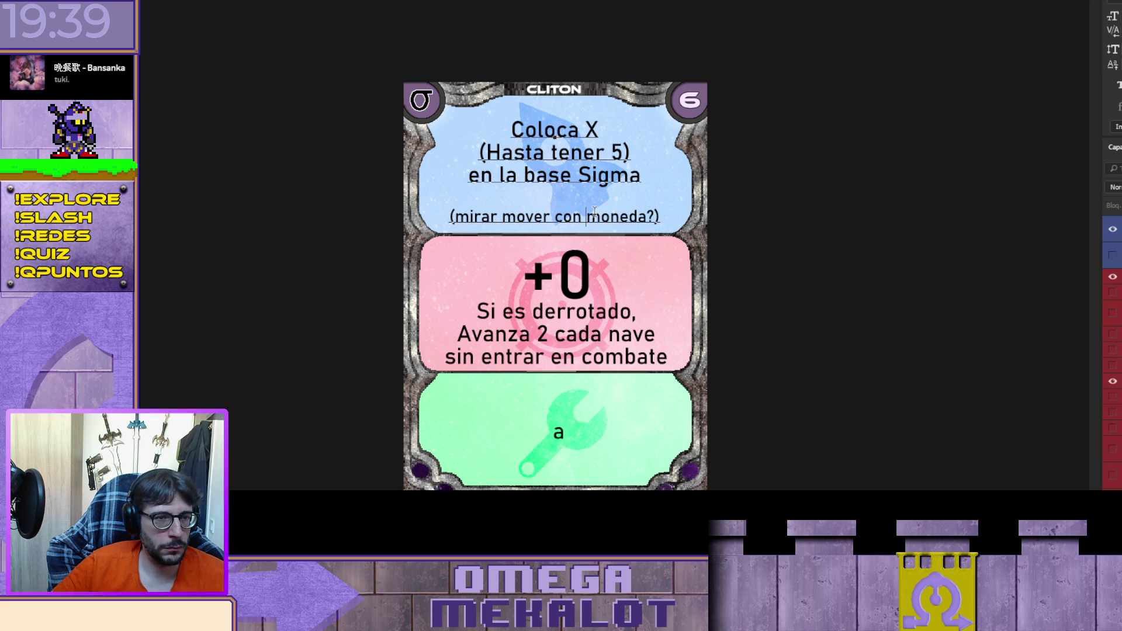
pyautogui.press('BackSpace')
pyautogui.press('BackSpace')
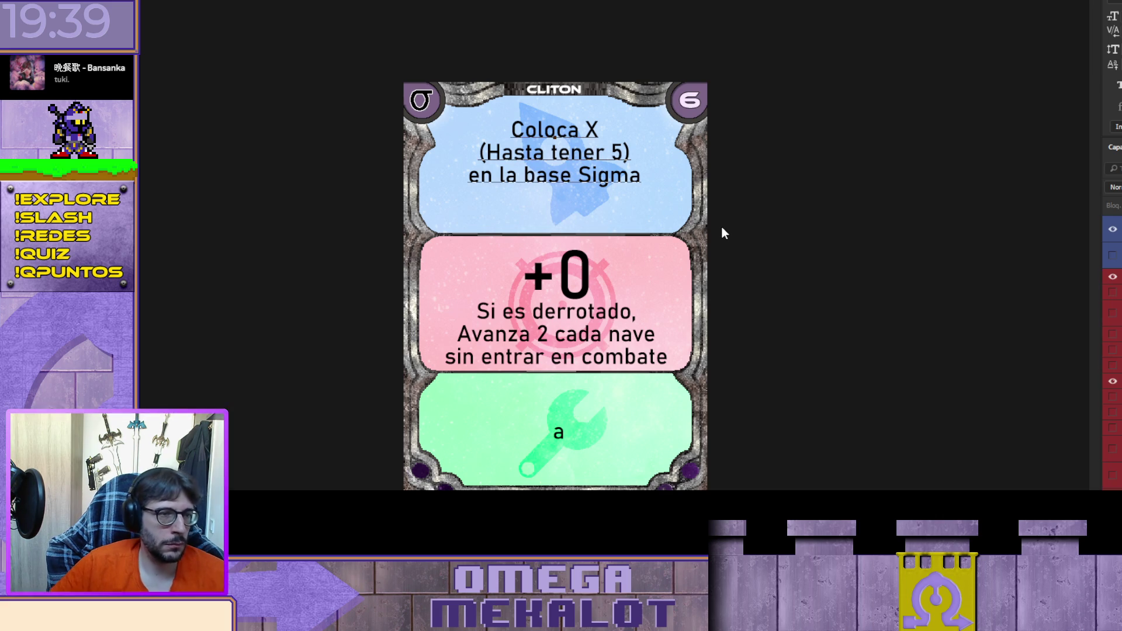
pyautogui.hotkey('ctrl', 'Return')
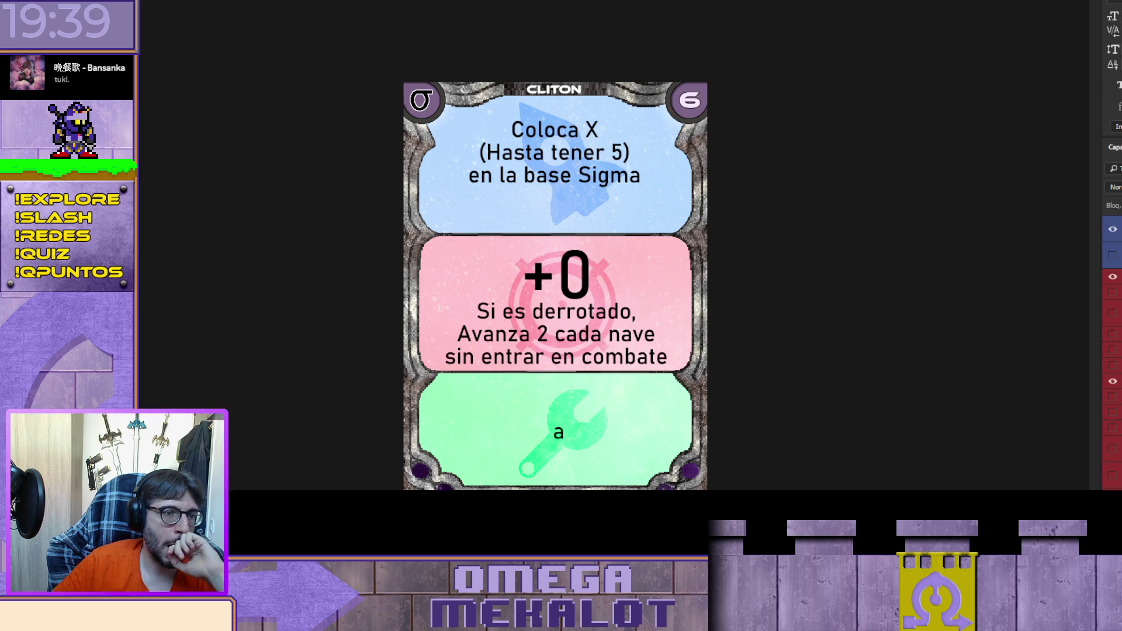
pyautogui.press('Down')
pyautogui.press('Down')
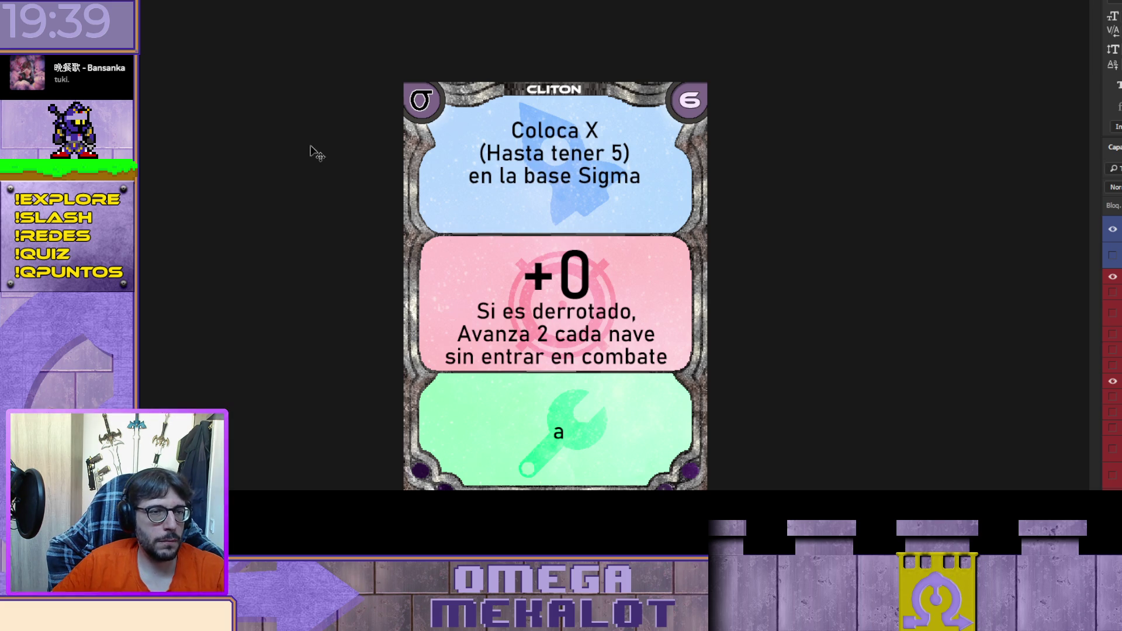
pyautogui.press('Down')
pyautogui.press('Down')
pyautogui.press('Down')
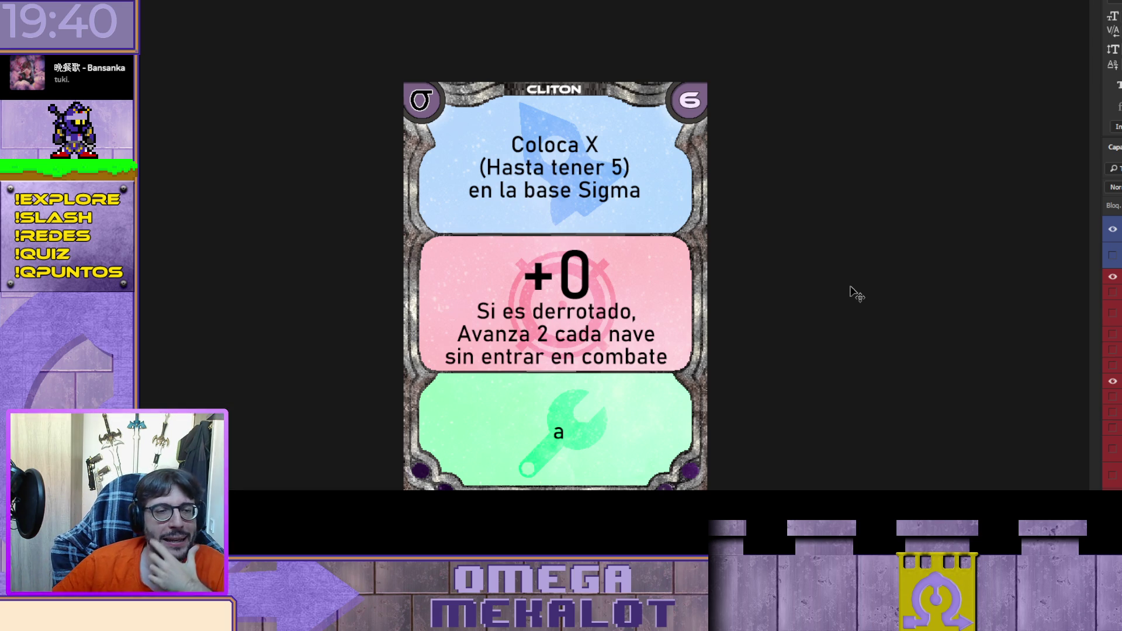
# Step: Select the green panel's placeholder 'a' with the Type tool for editing
pyautogui.click(563, 433)
pyautogui.press('t')
pyautogui.doubleClick(558, 432)
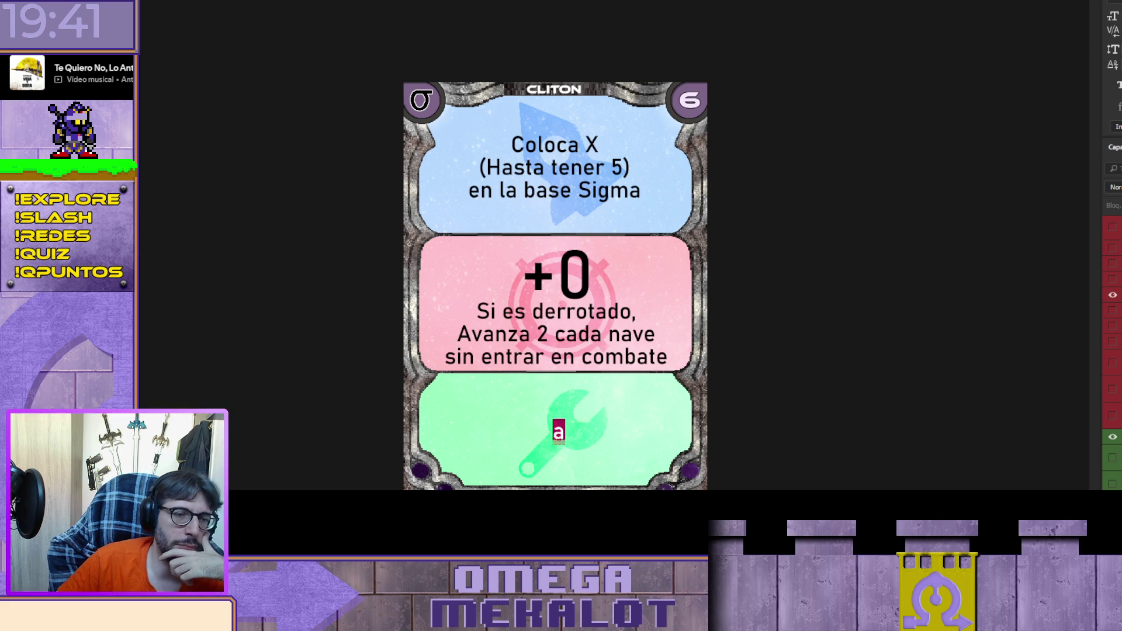
pyautogui.scroll(-2, 1112, 351)
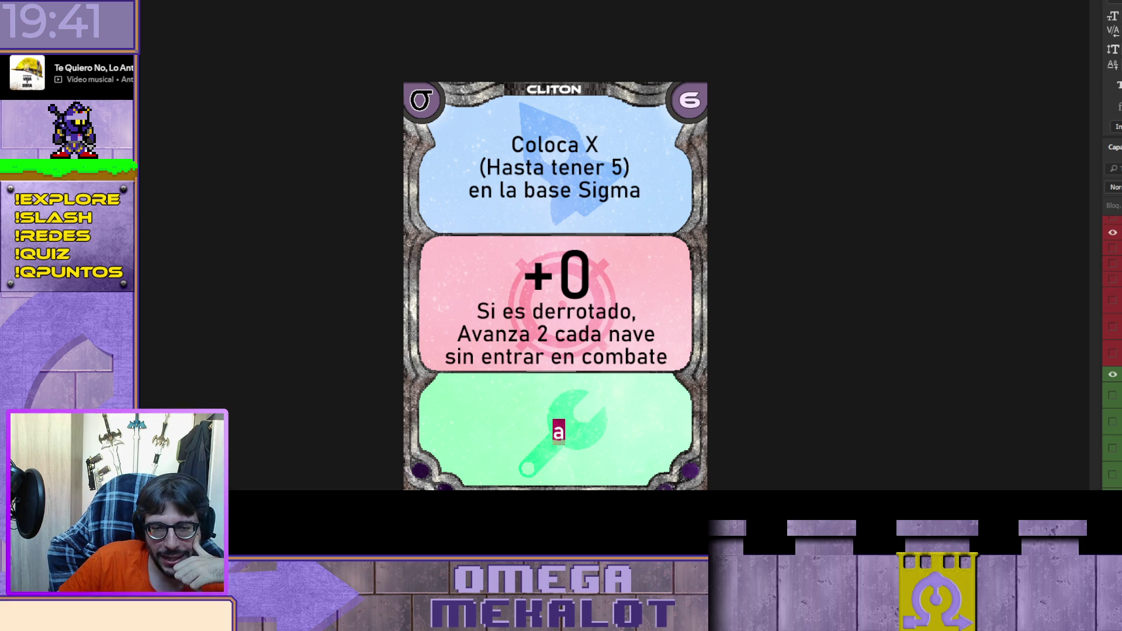
pyautogui.press('Escape')
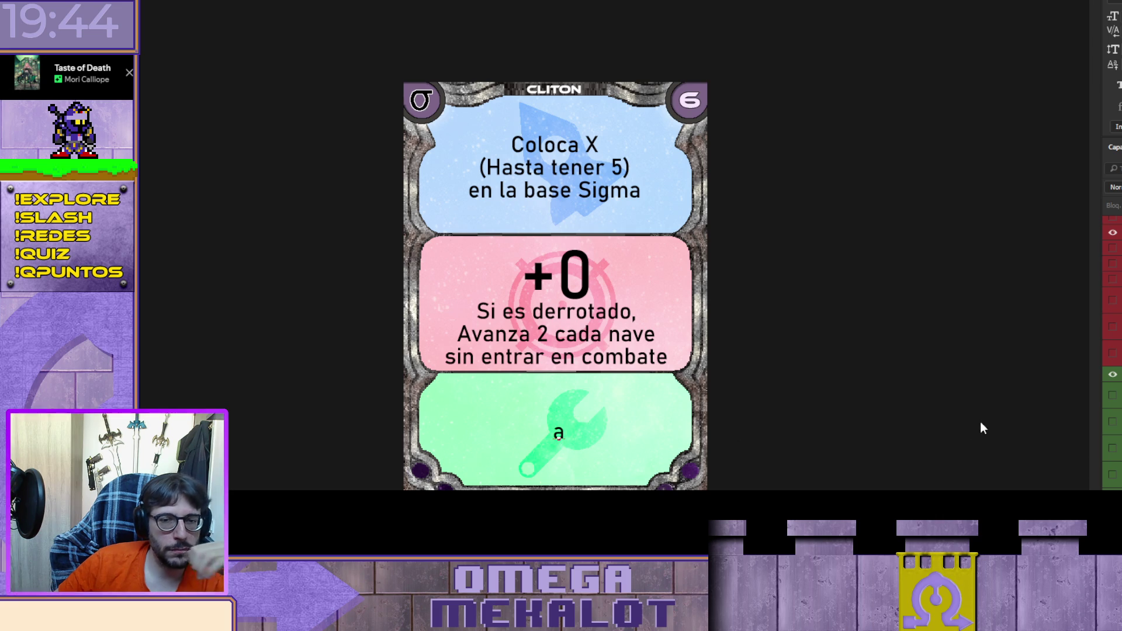
# Step: Try pasting 'Baraja el Descarte', then preview and hide the 'Los jugadores' and 'Avanza 1' green texts
pyautogui.write('Baraja el Descarte')
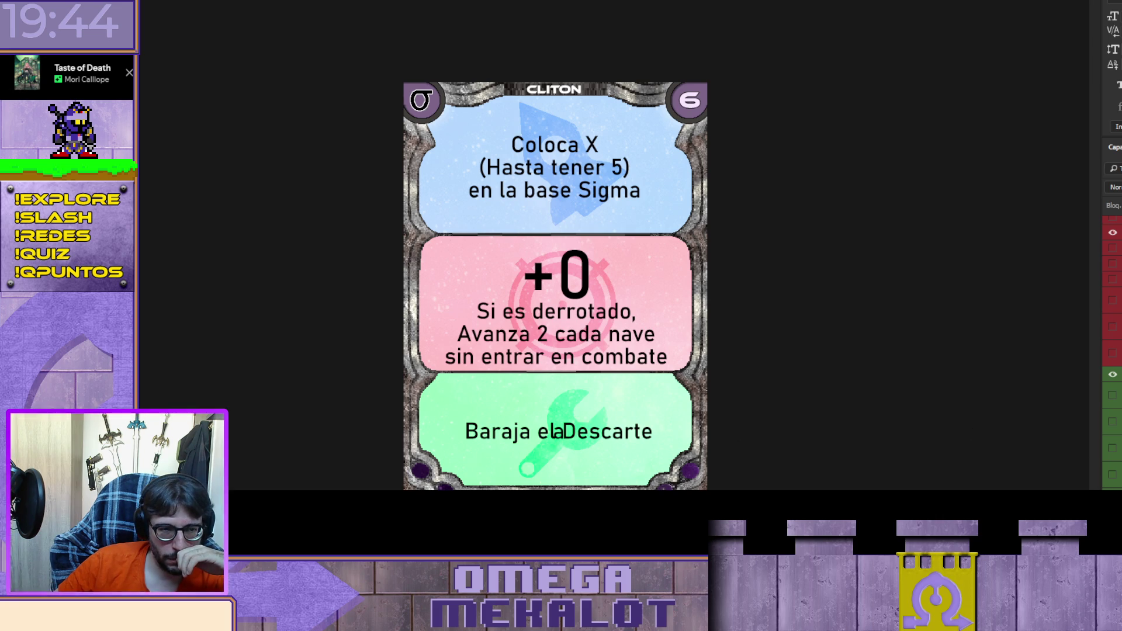
pyautogui.press('Escape')
pyautogui.click(1114, 475)
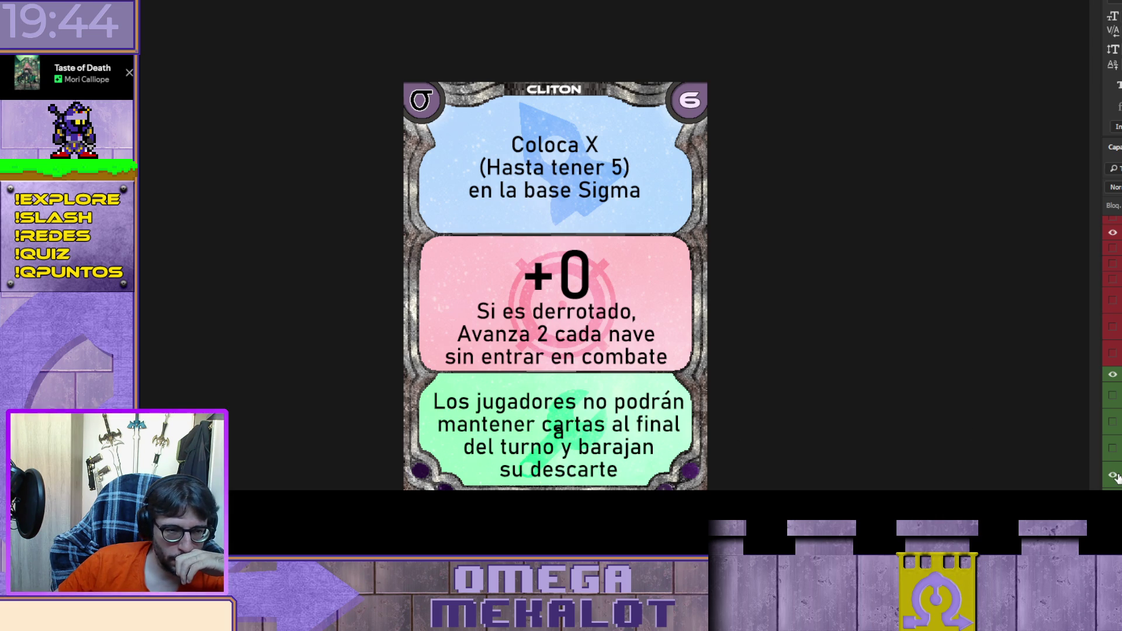
pyautogui.click(1114, 476)
pyautogui.click(1114, 451)
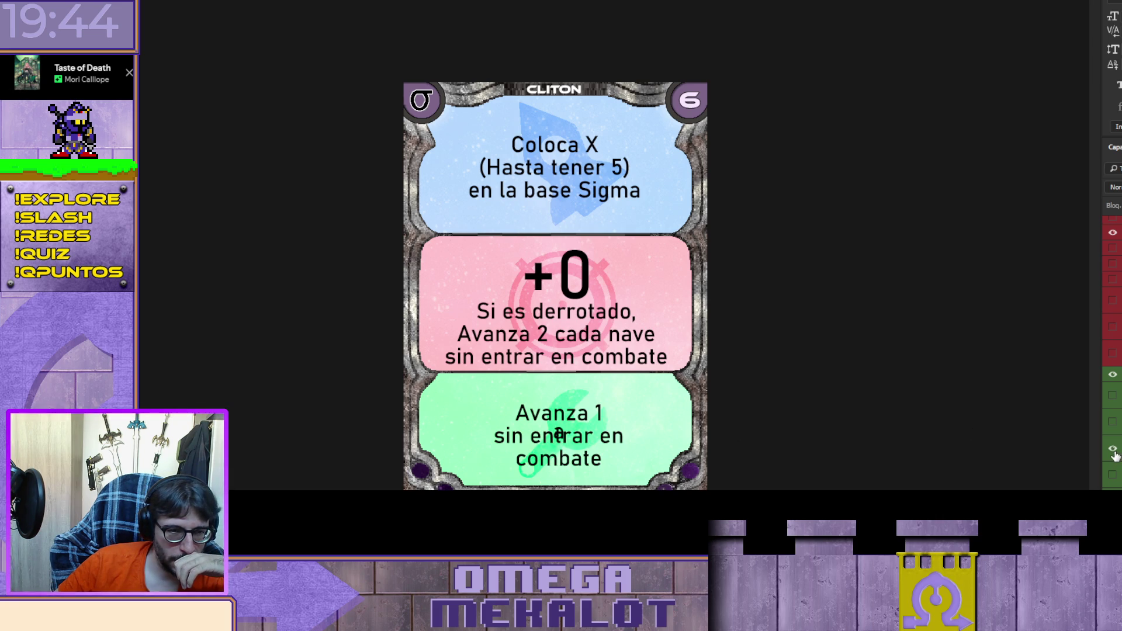
pyautogui.click(1114, 450)
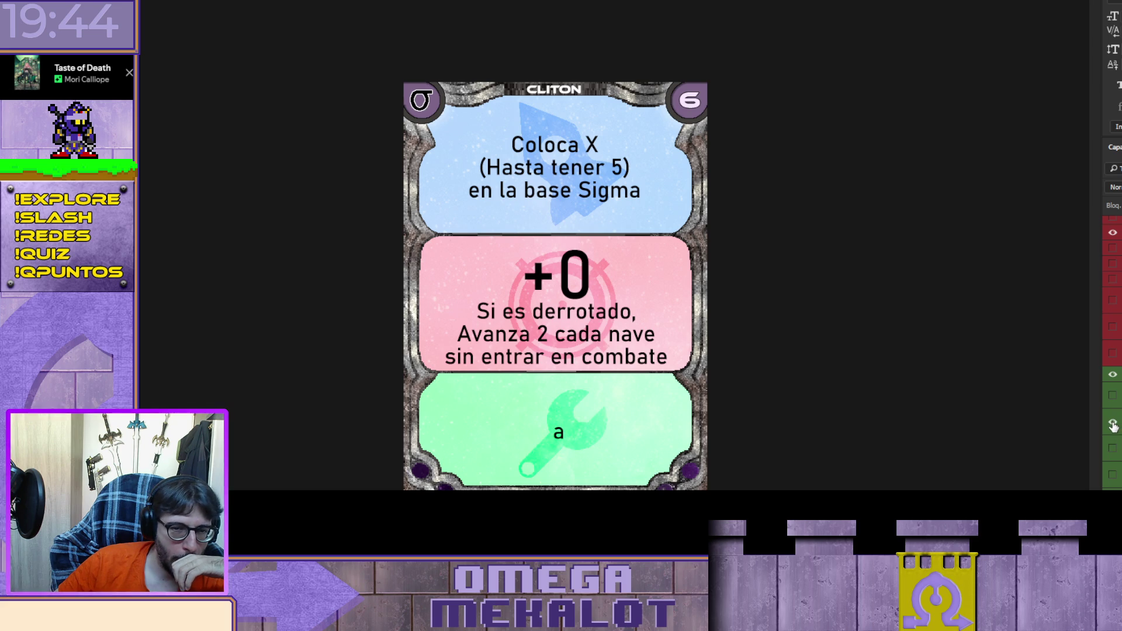
# Step: Preview the remaining green texts, hide the old black-ships rule, and select the placeholder 'a'
pyautogui.click(1113, 425)
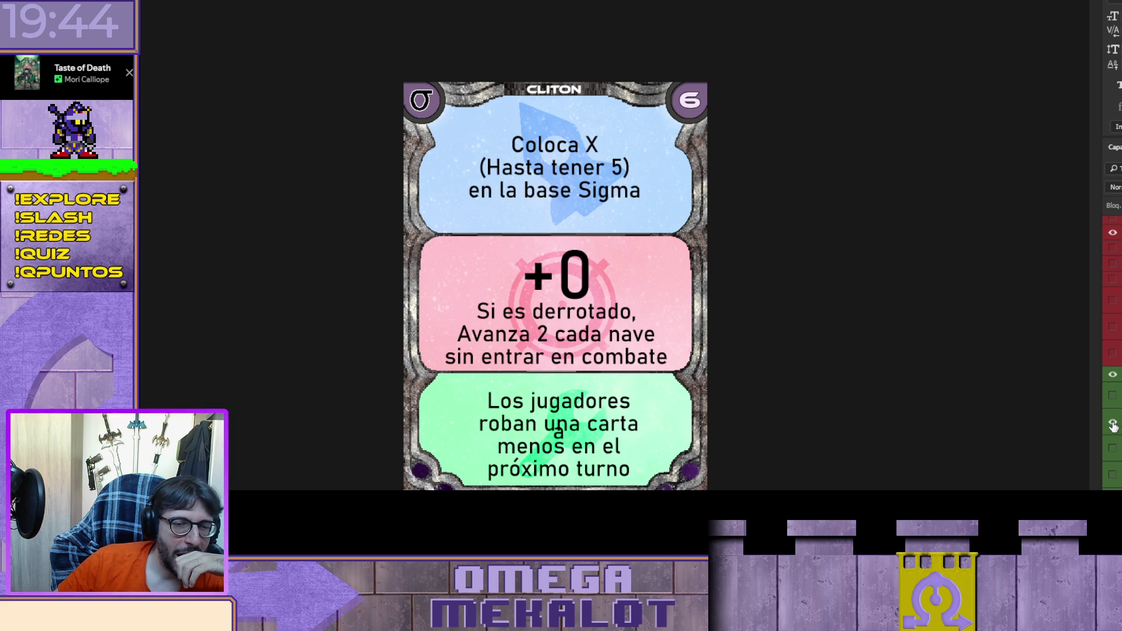
pyautogui.click(1113, 424)
pyautogui.click(1112, 398)
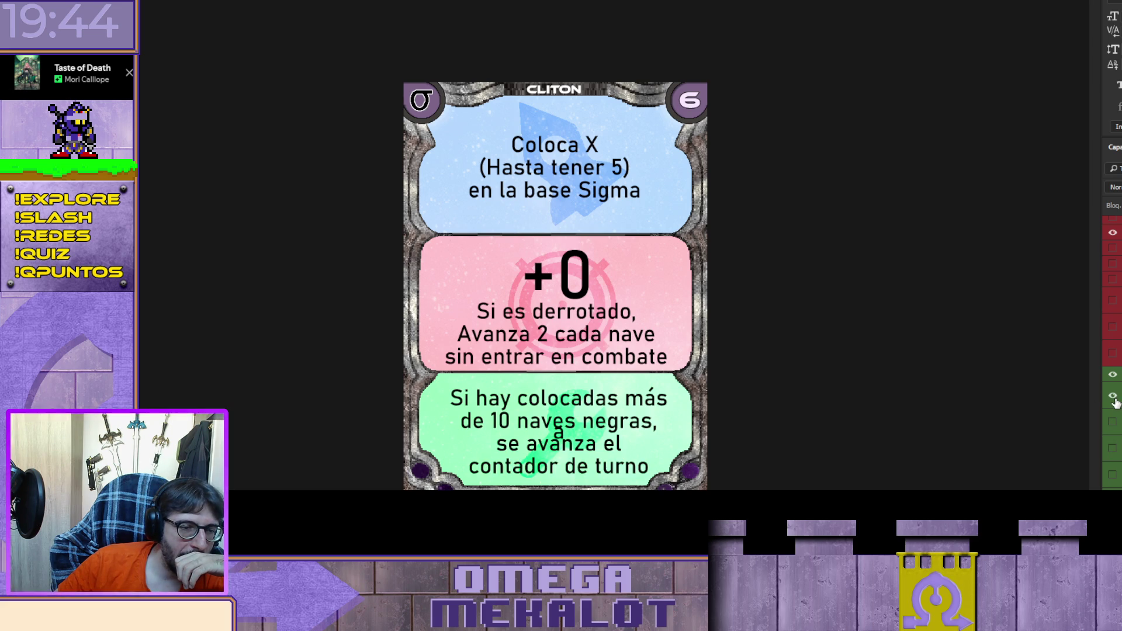
pyautogui.click(1113, 397)
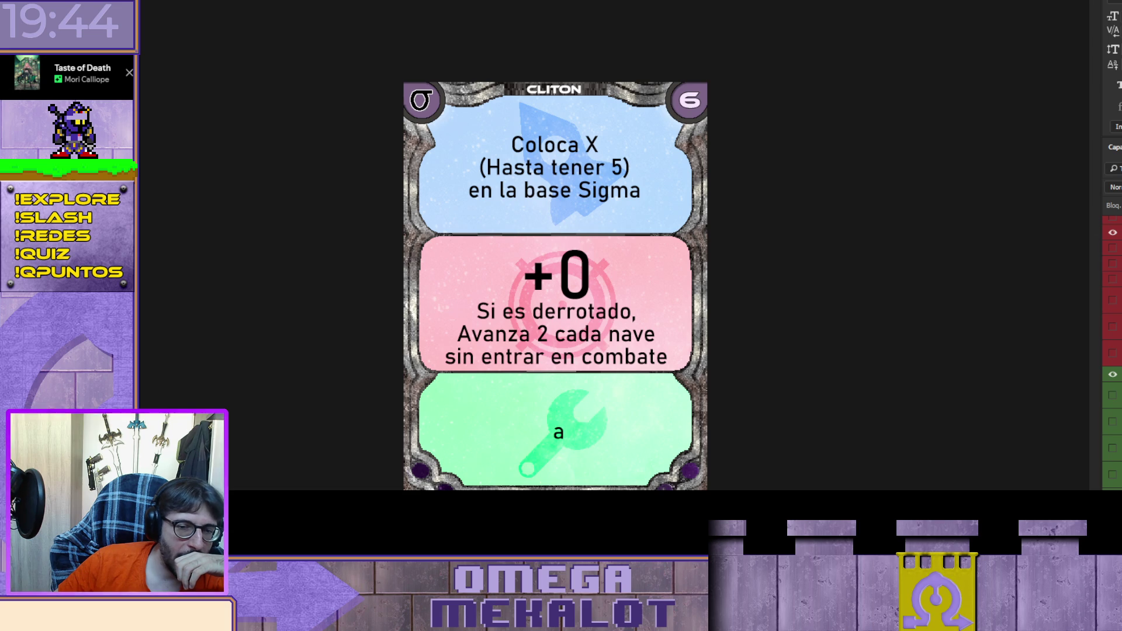
pyautogui.doubleClick(559, 432)
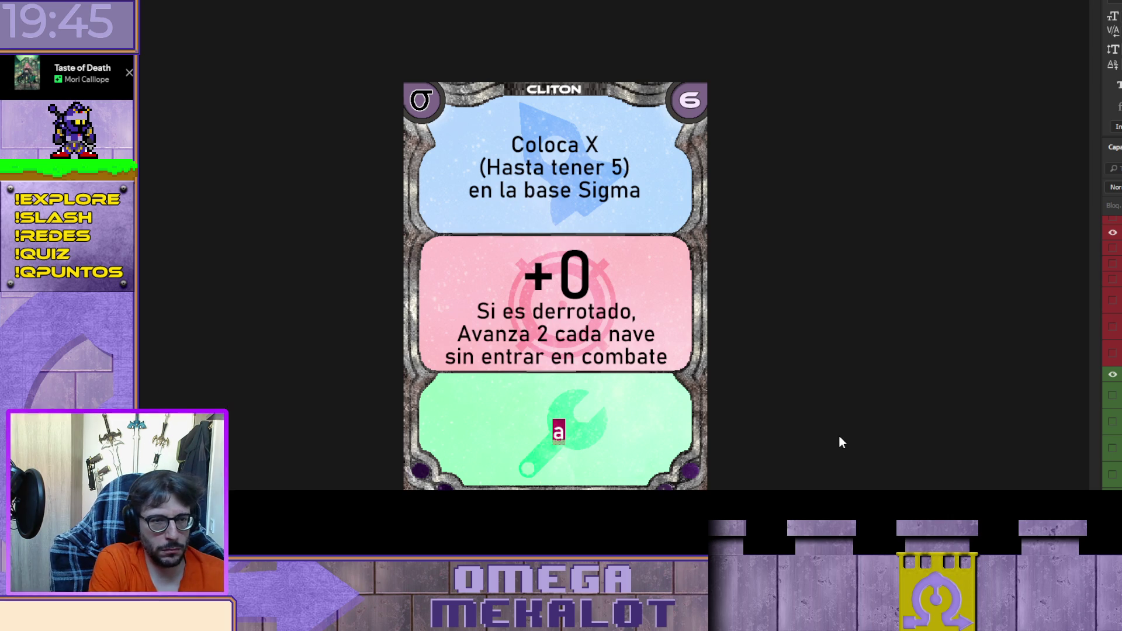
# Step: Type 'Coloca 1 en las casillas donde solo haya 1 Nave' with 'Sigma' on a new line, then nudge it up
pyautogui.write('Col')
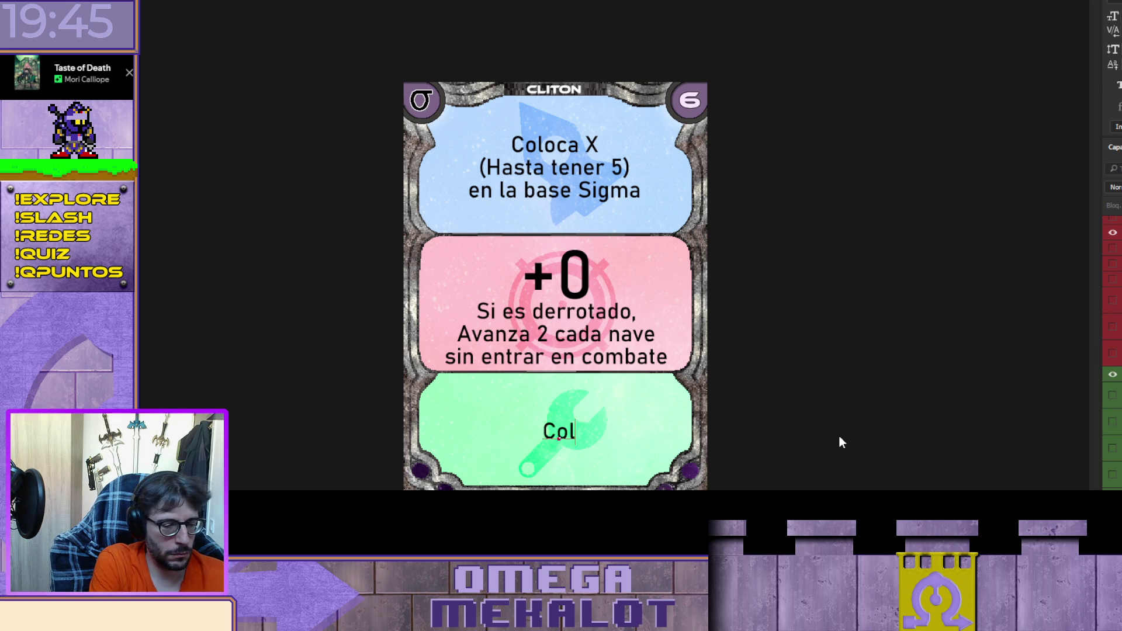
pyautogui.write('oca 1')
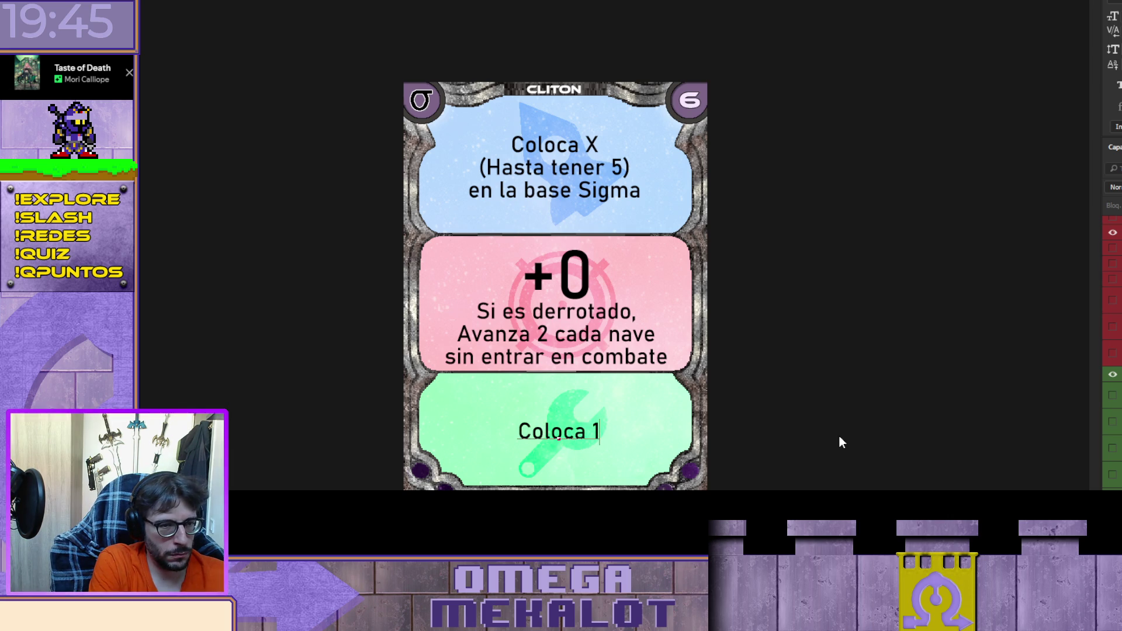
pyautogui.write(' en')
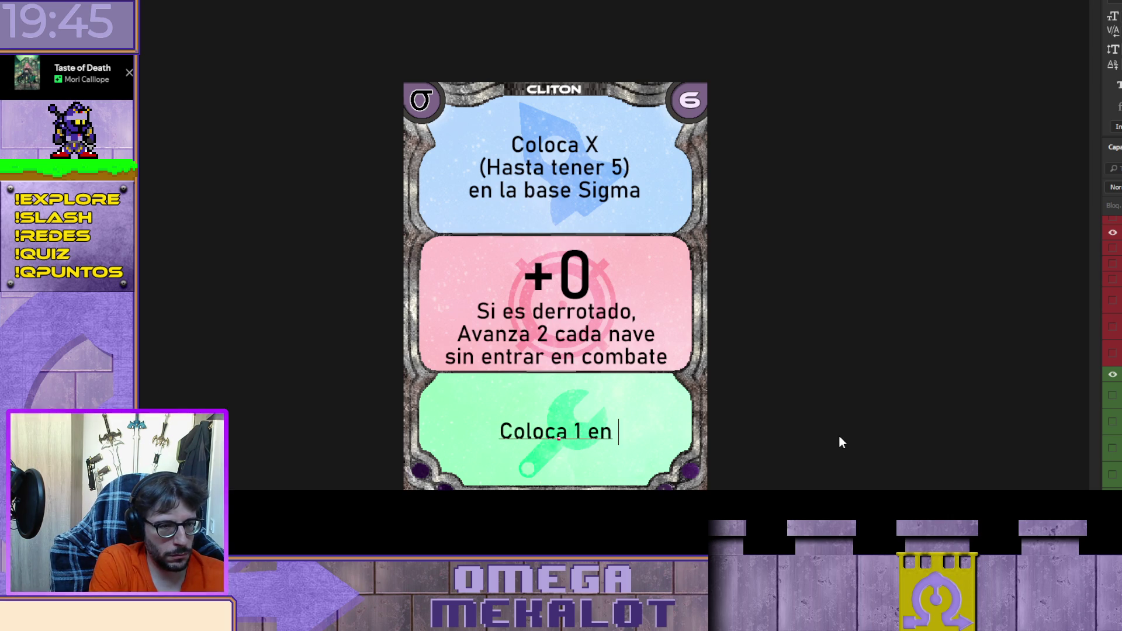
pyautogui.write(' las casi')
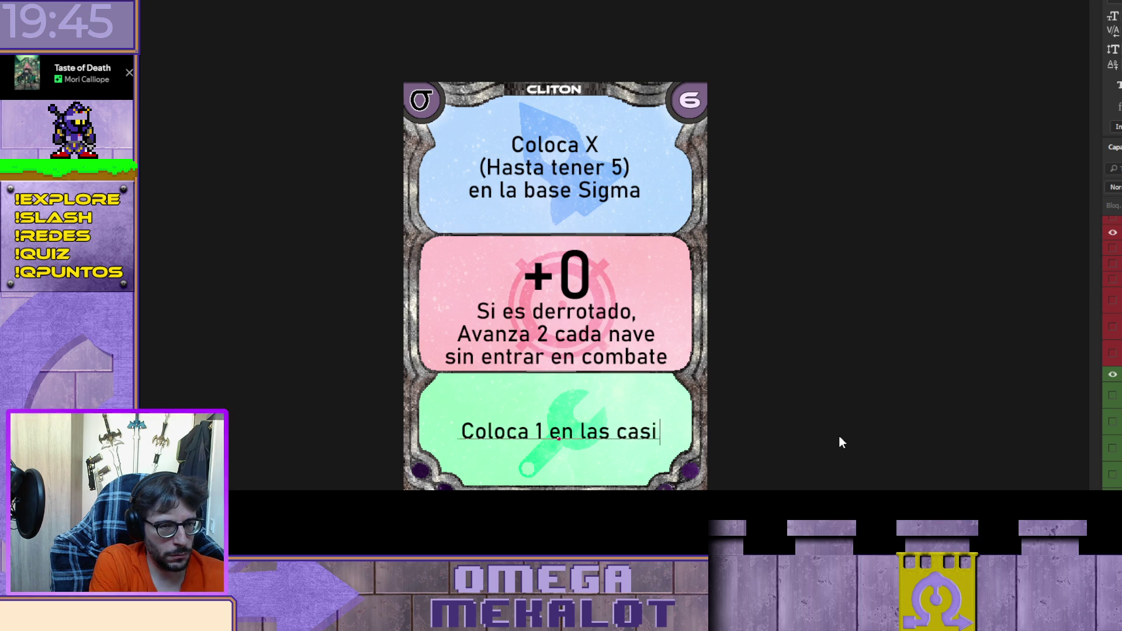
pyautogui.write('llas donde')
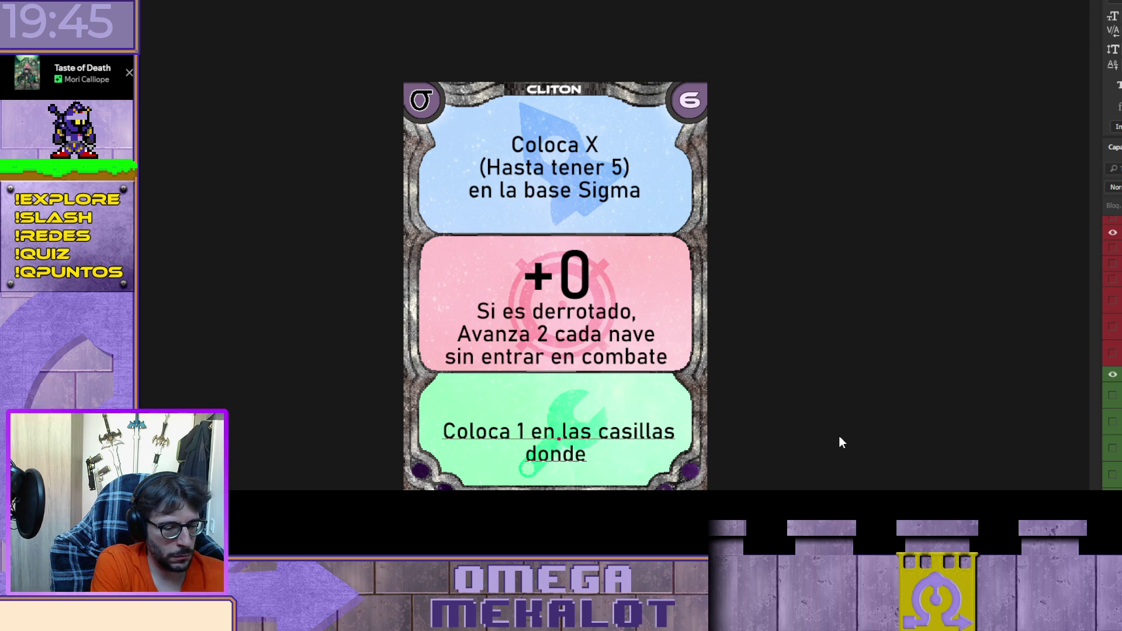
pyautogui.write(' solo')
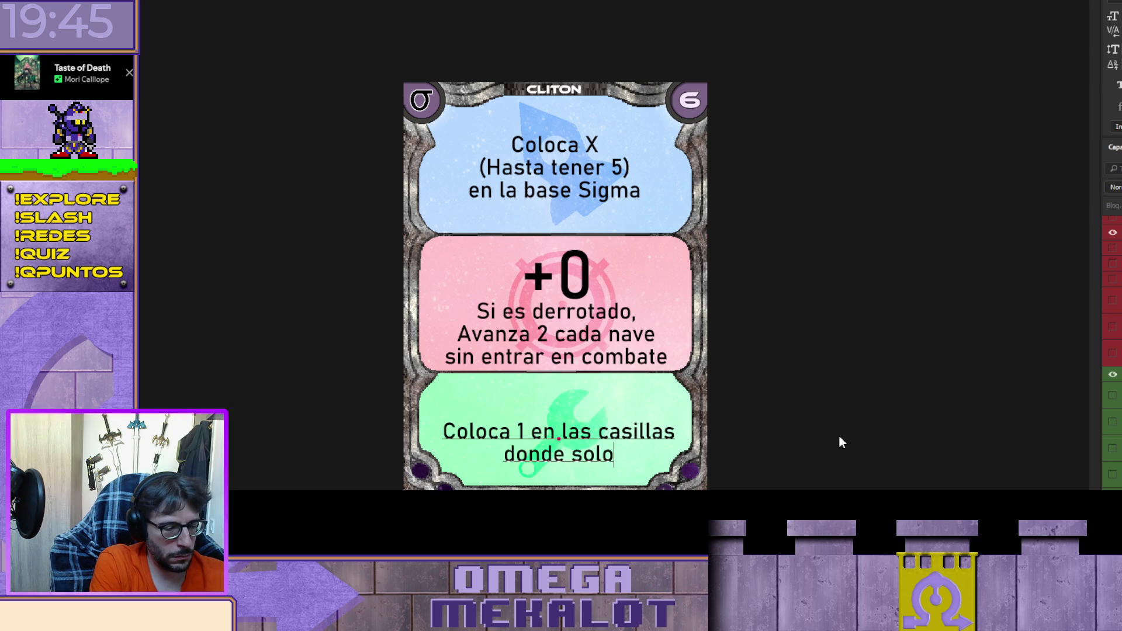
pyautogui.write(' haya 1 Nave')
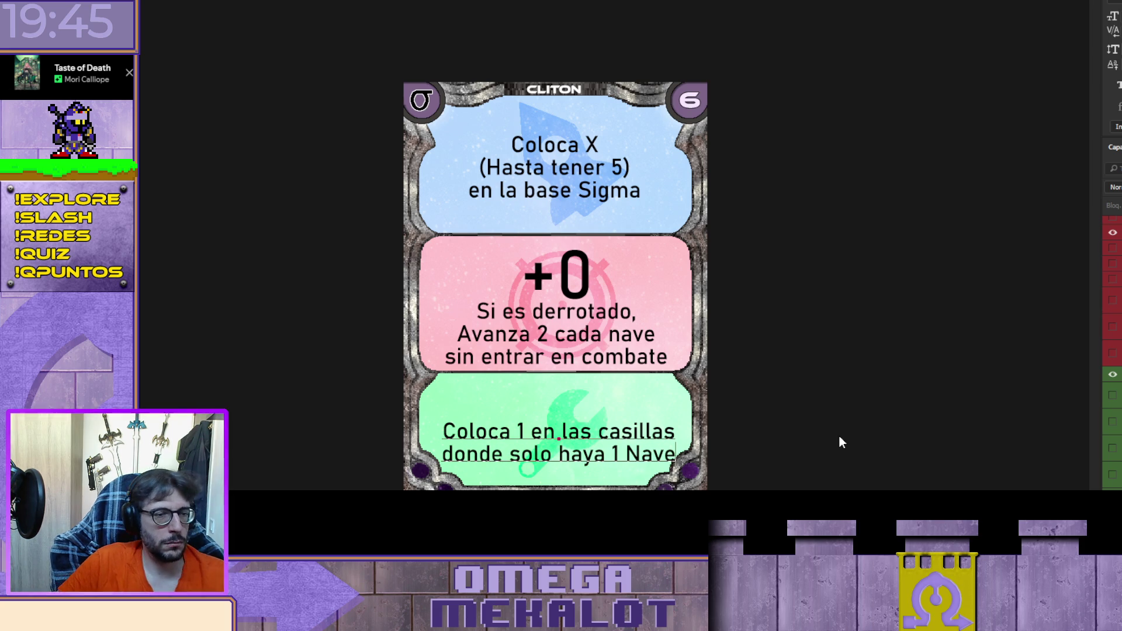
pyautogui.press('Return')
pyautogui.write('Sigma')
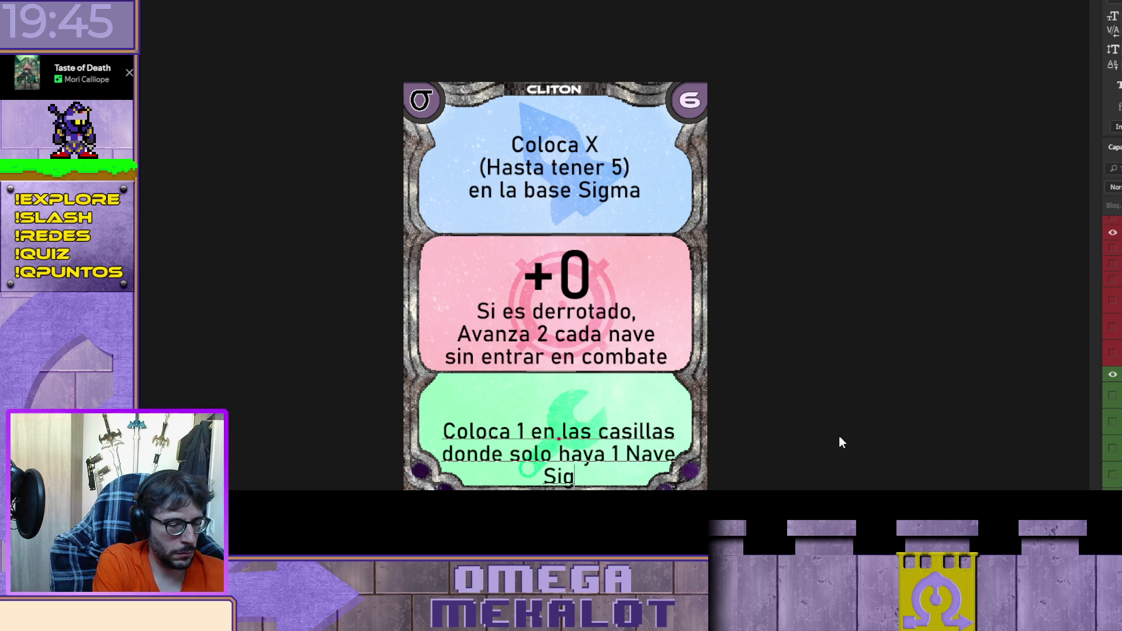
pyautogui.hotkey('ctrl', 'Return')
pyautogui.press('Up')
pyautogui.press('Up')
pyautogui.press('Up')
pyautogui.hotkey('shift', 'Up')
pyautogui.hotkey('shift', 'Up')
pyautogui.hotkey('shift', 'Up')
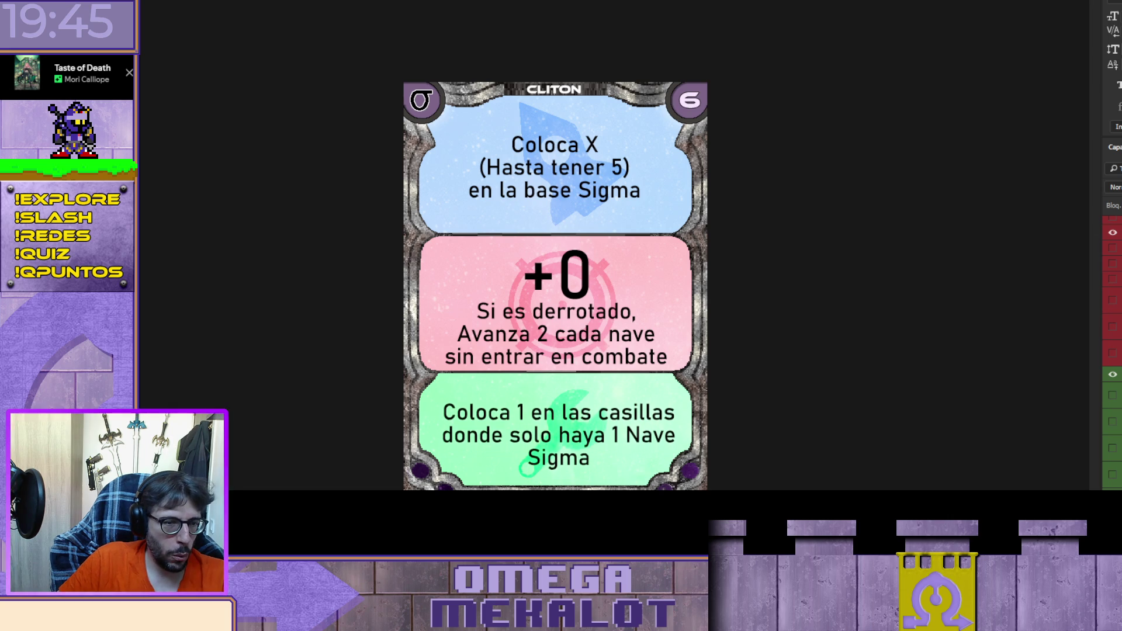
pyautogui.press('Up')
pyautogui.press('Up')
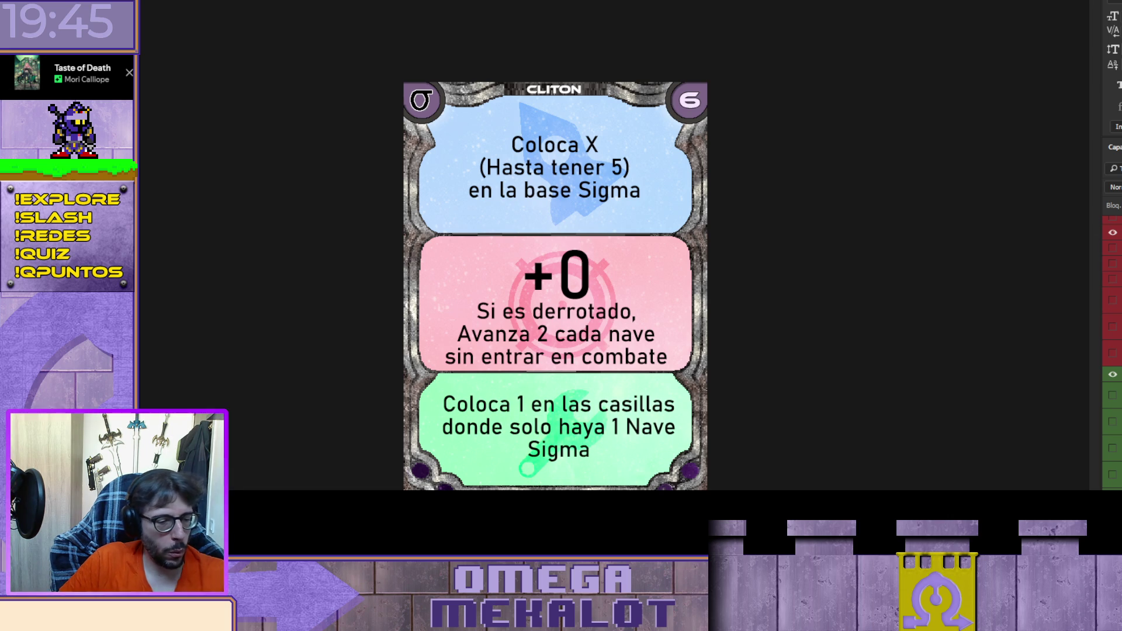
# Step: Rebreak the green text as 'Coloca 1 en las / casillas donde solo / haya 1 Nave Sigma'
pyautogui.doubleClick(599, 404)
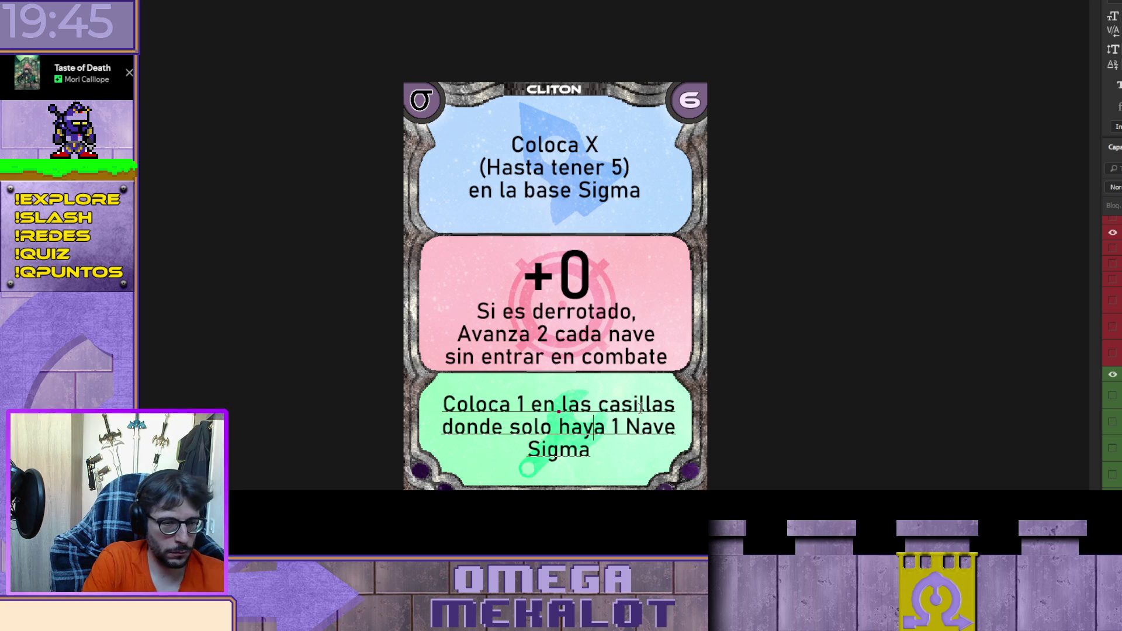
pyautogui.press('Right')
pyautogui.press('Right')
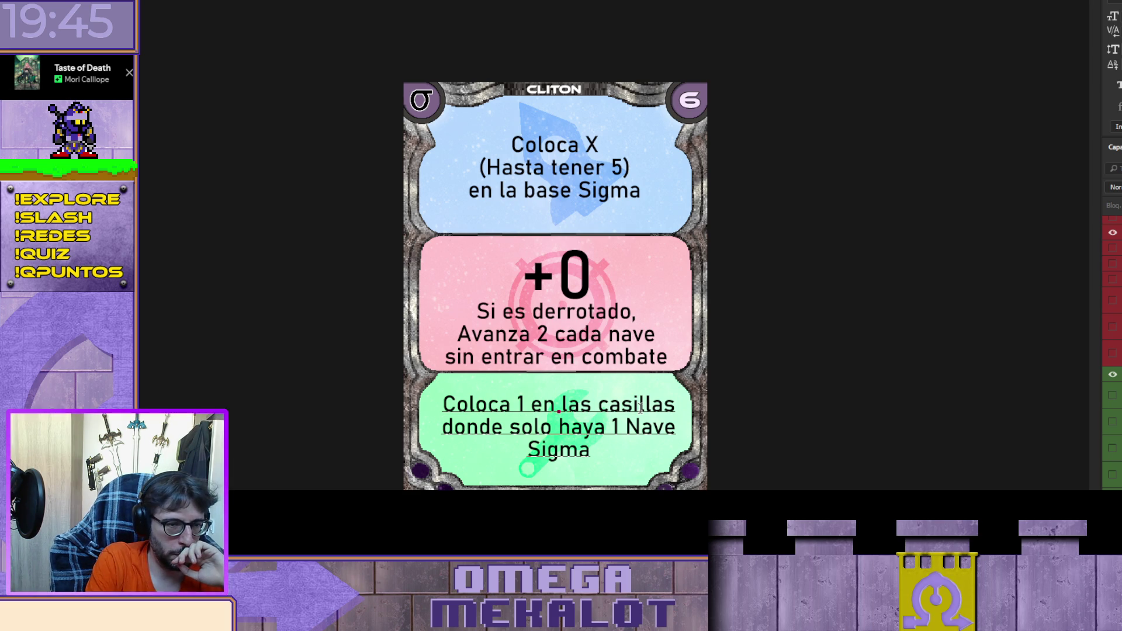
pyautogui.press('Return')
pyautogui.press('Delete')
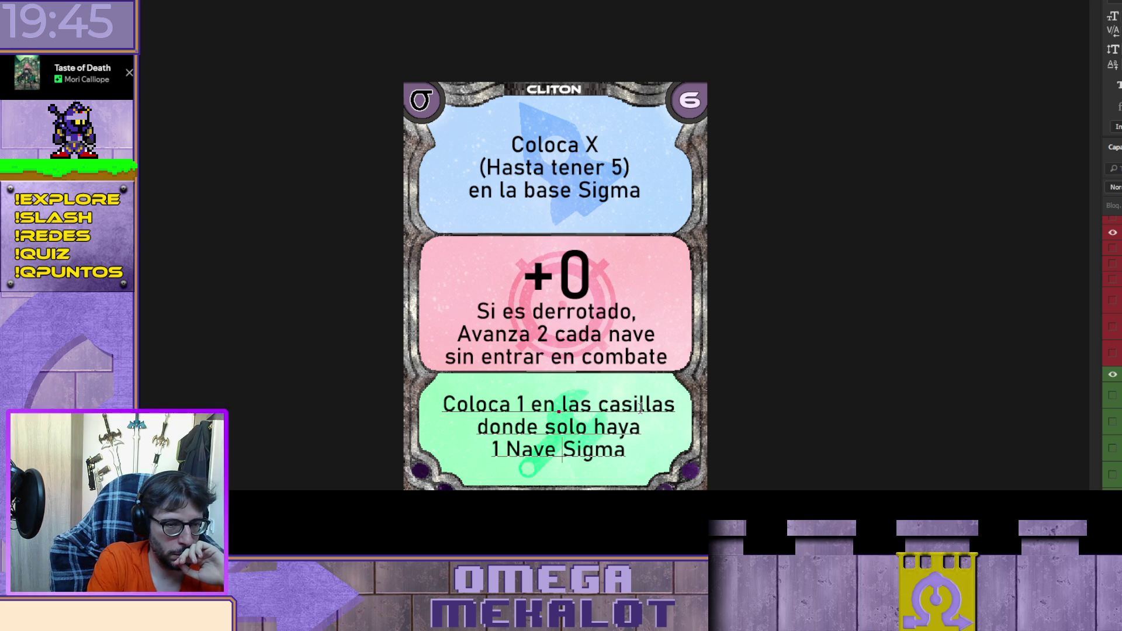
pyautogui.press('Right')
pyautogui.press('Right')
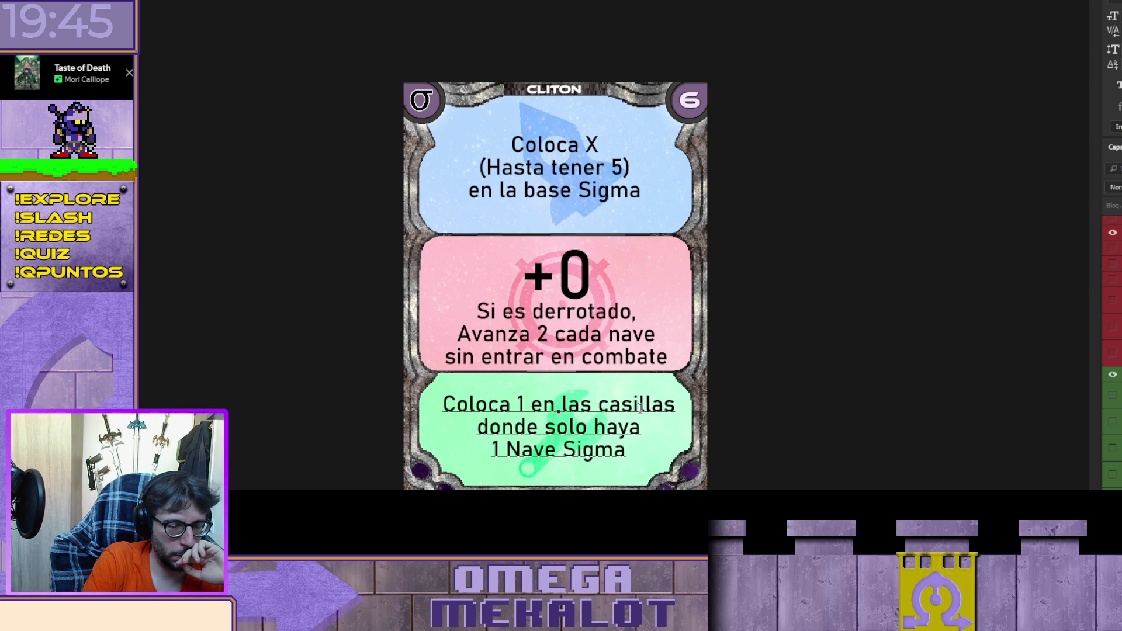
pyautogui.press('Return')
pyautogui.press('End')
pyautogui.press('Delete')
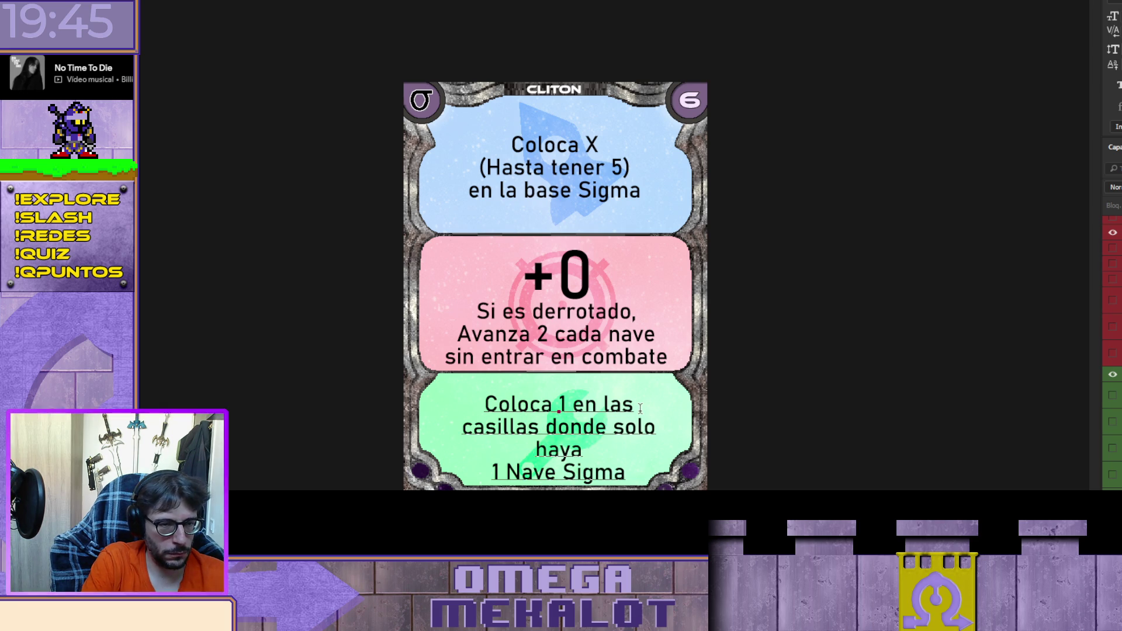
pyautogui.press('Delete')
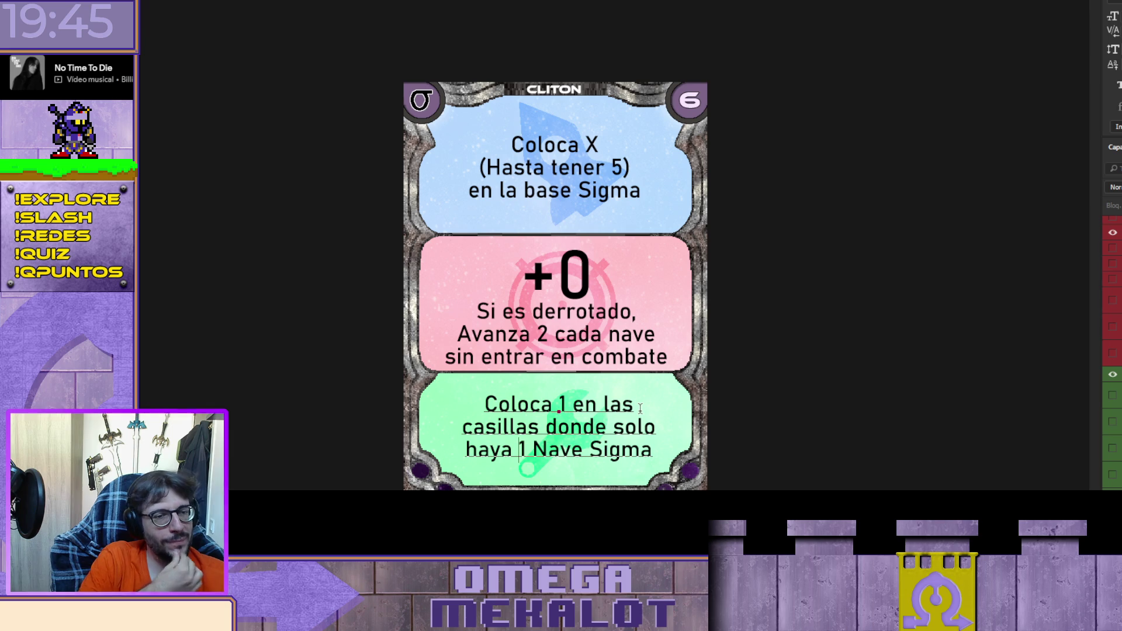
pyautogui.hotkey('ctrl', 'Return')
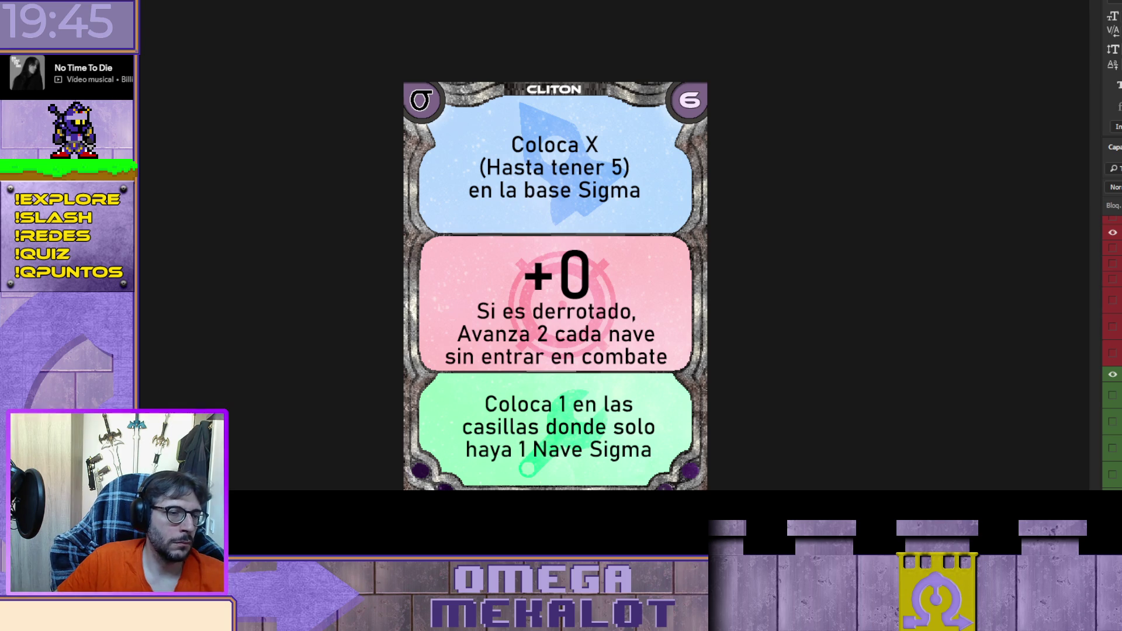
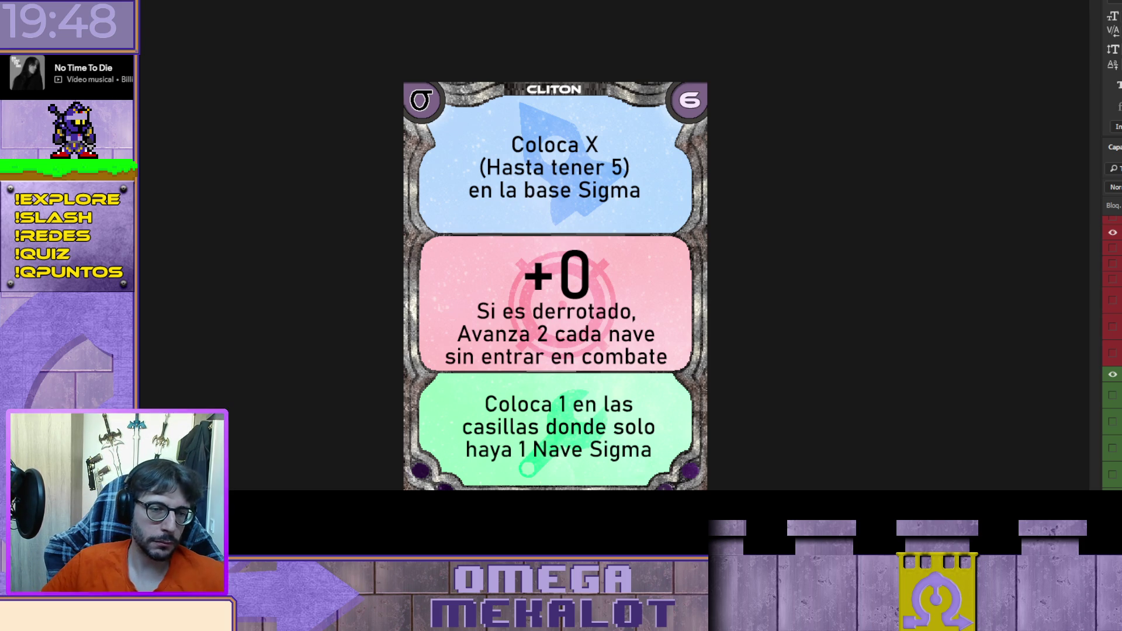
# Step: Compare the green-section layer versions on the CLITON card, then select all its green-box effect text
pyautogui.scroll(-3, 1112, 351)
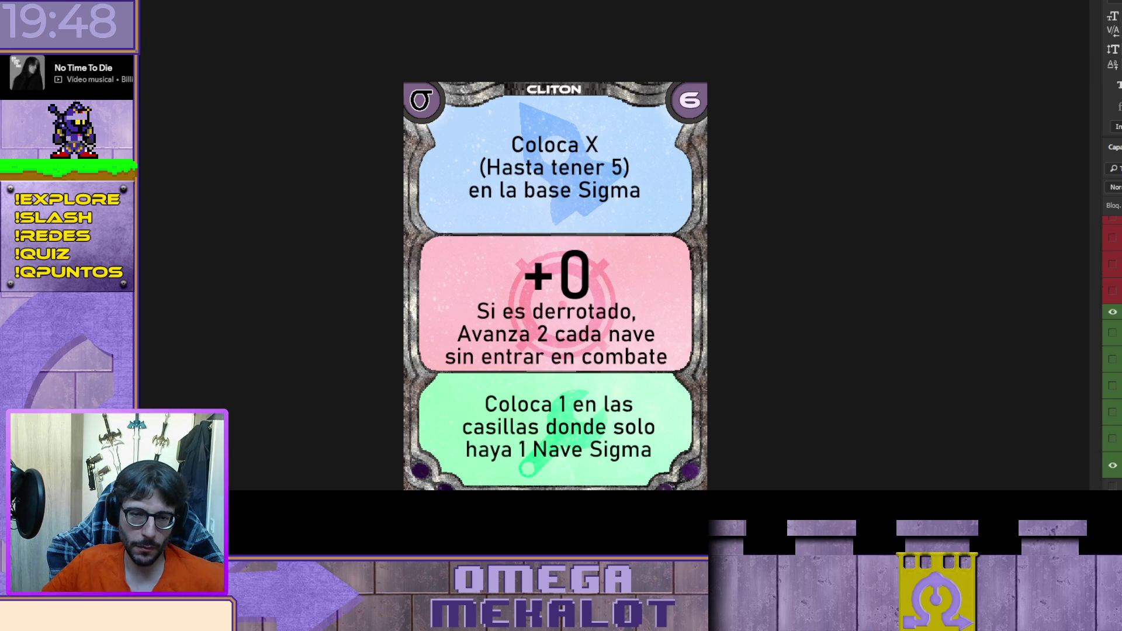
pyautogui.click(1112, 460)
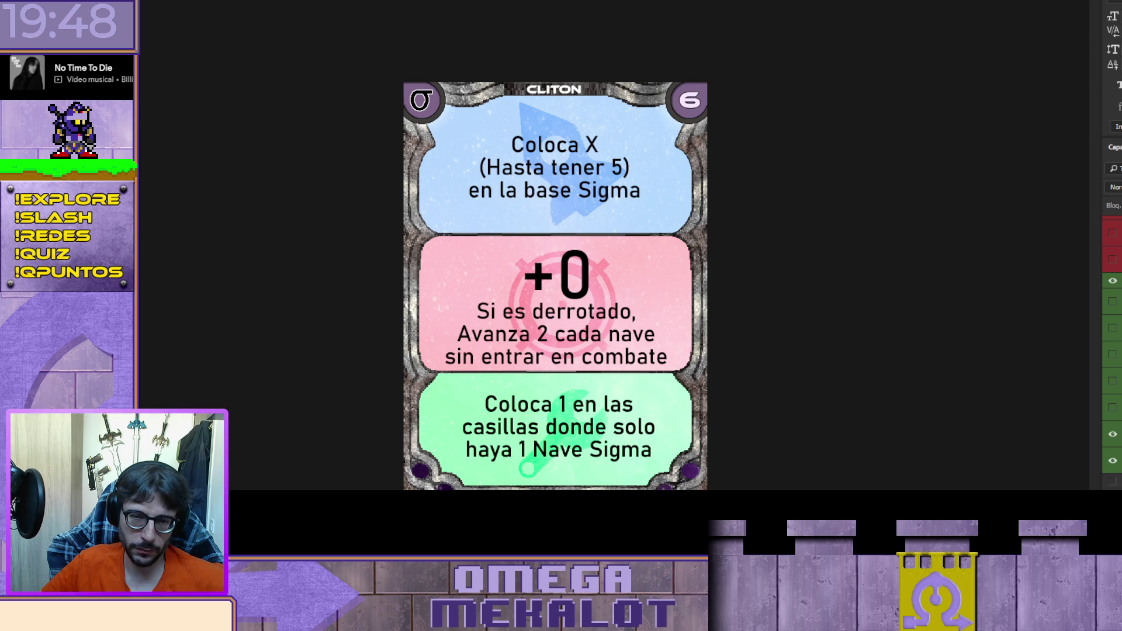
pyautogui.click(1112, 486)
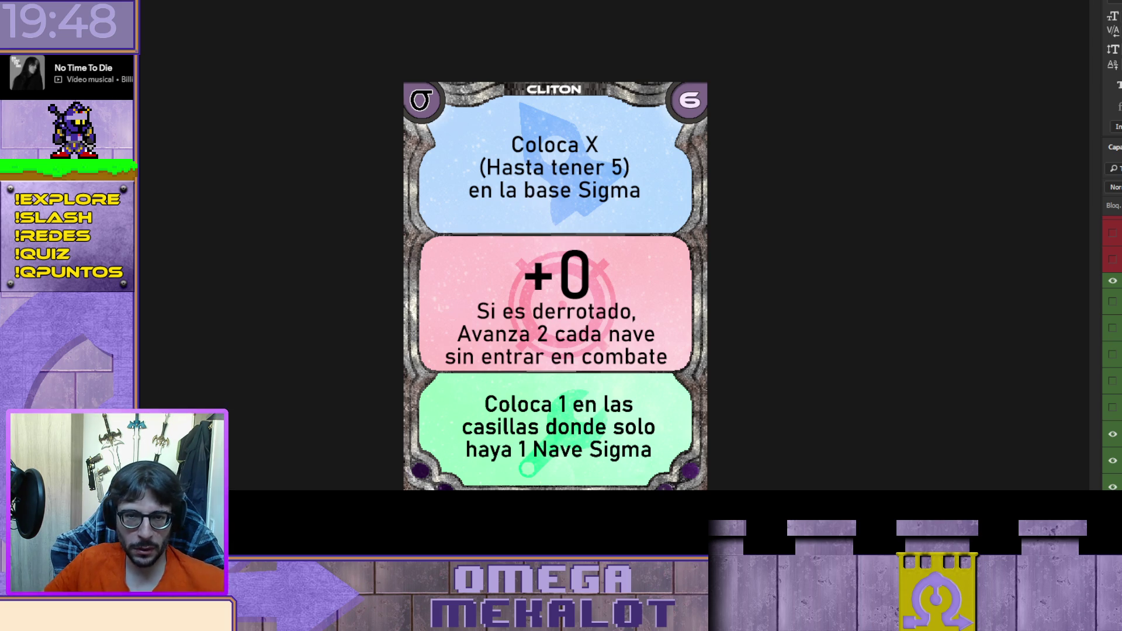
pyautogui.click(1114, 461)
pyautogui.click(1112, 486)
pyautogui.click(1112, 460)
pyautogui.click(1110, 435)
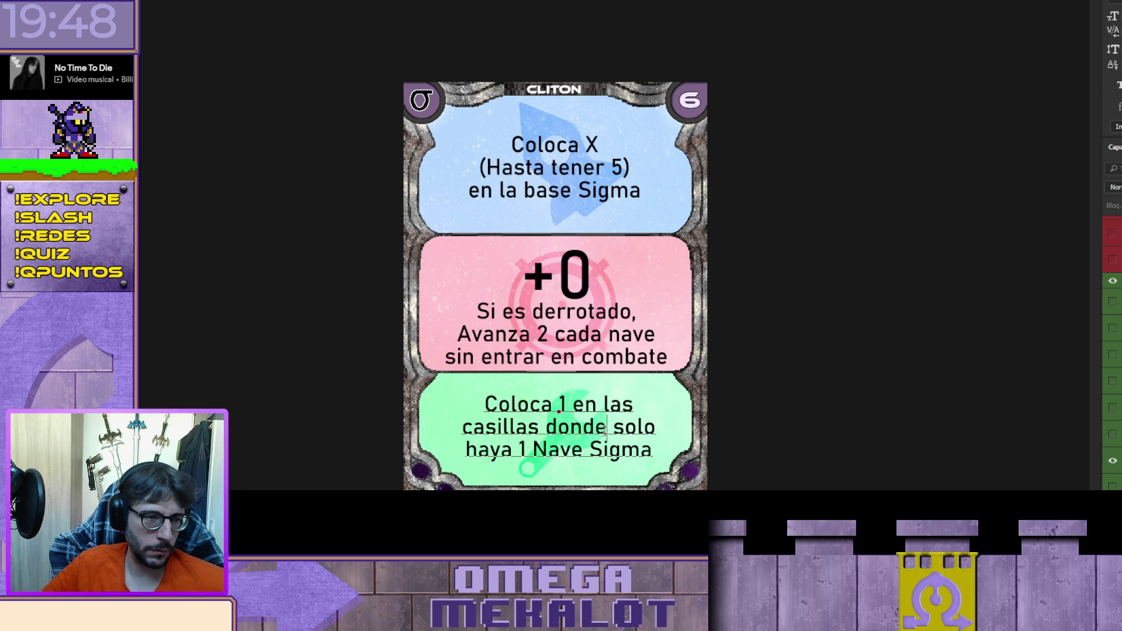
pyautogui.moveTo(653, 447); pyautogui.dragTo(451, 392)
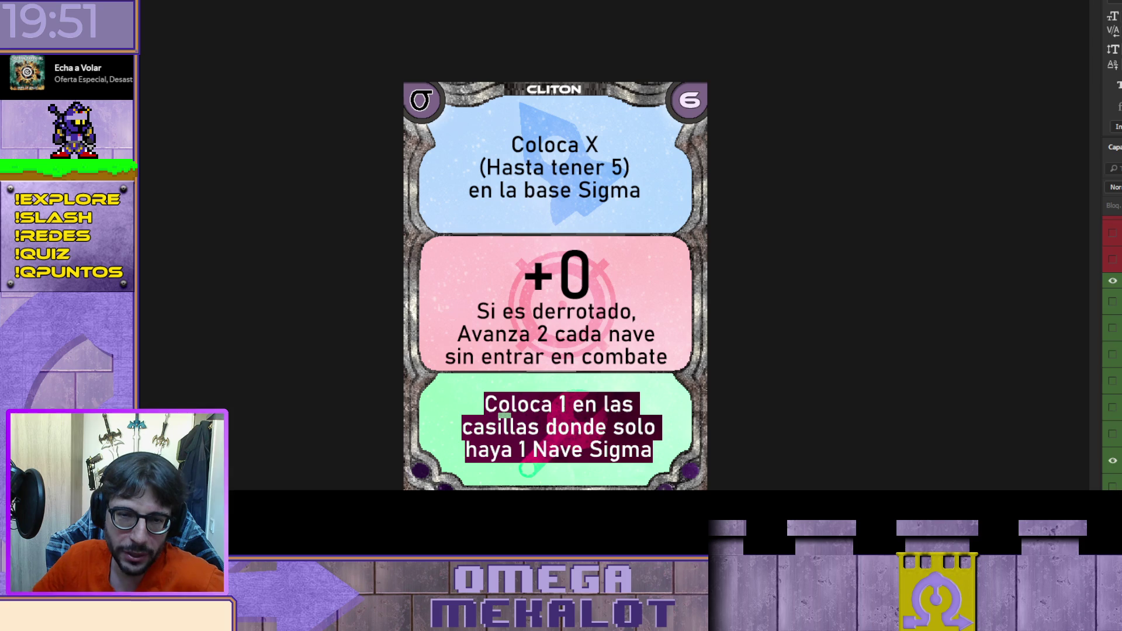
# Step: Show the +1 Si gana o empata middle effect, Avanza 2 top text and TYRONOE title layers
pyautogui.scroll(5, 1110, 345)
pyautogui.click(1111, 345)
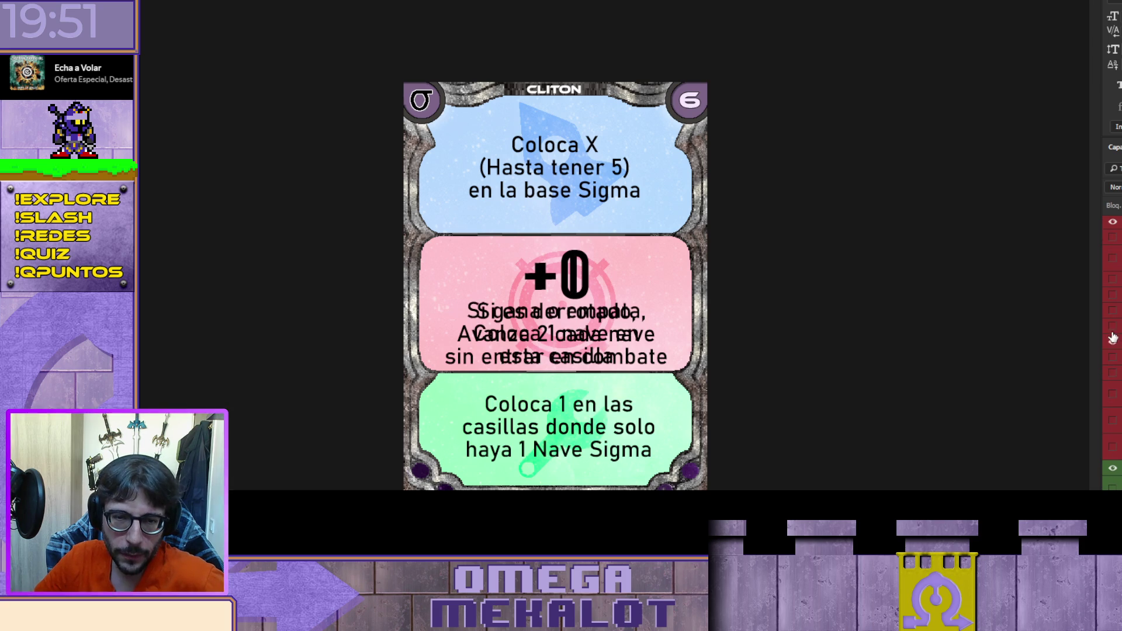
pyautogui.click(1112, 326)
pyautogui.scroll(-3, 1112, 379)
pyautogui.click(1112, 421)
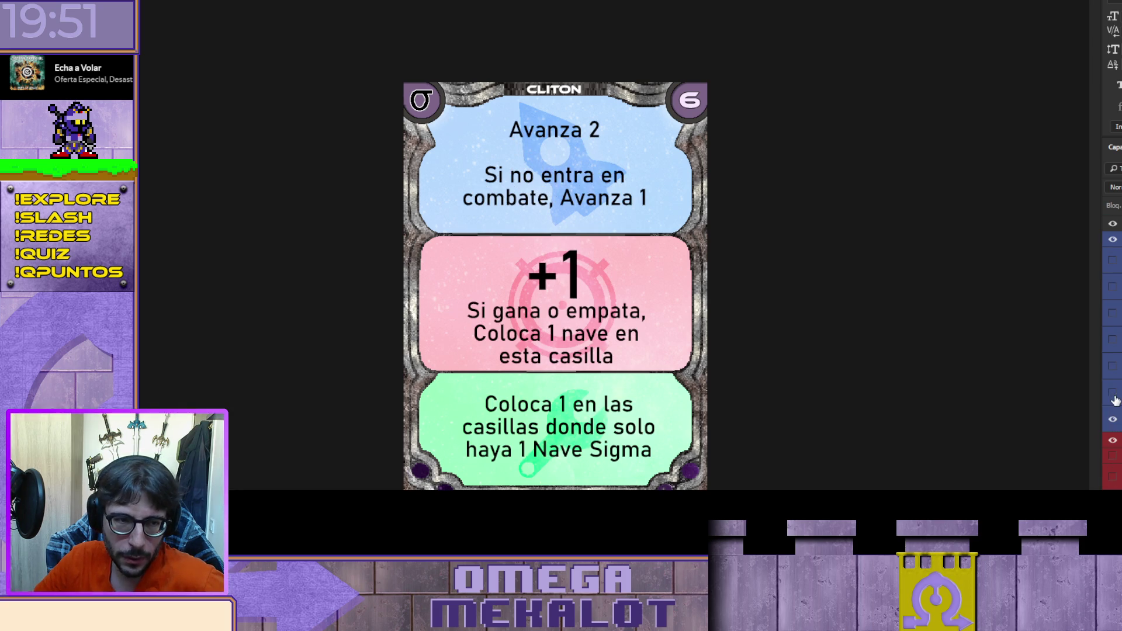
pyautogui.scroll(5, 1110, 351)
pyautogui.click(1112, 320)
pyautogui.click(1112, 293)
pyautogui.scroll(-3, 1110, 351)
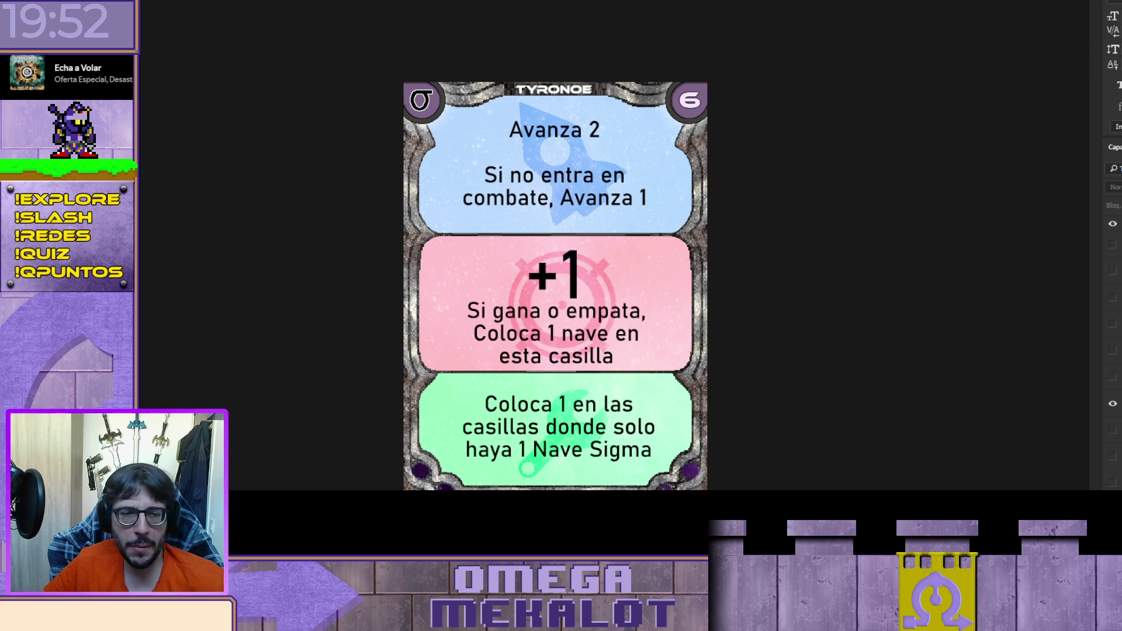
pyautogui.scroll(-3, 1112, 351)
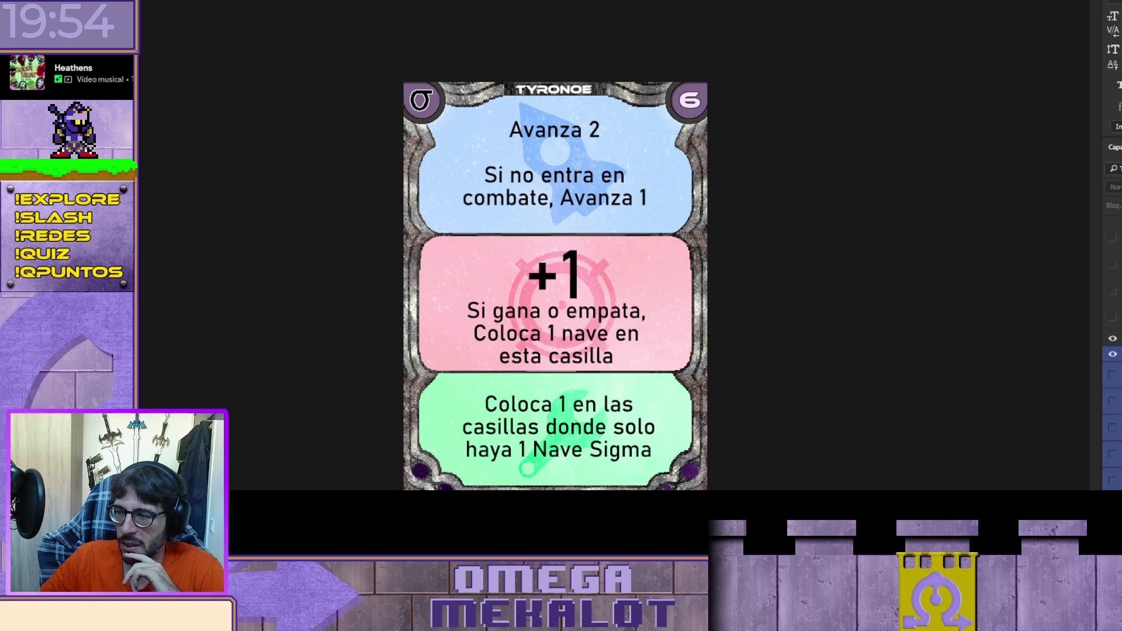
# Step: Show the 7 cost layer in place of 6 and hide a leftover card layer
pyautogui.scroll(-3, 1112, 351)
pyautogui.scroll(-3, 1112, 351)
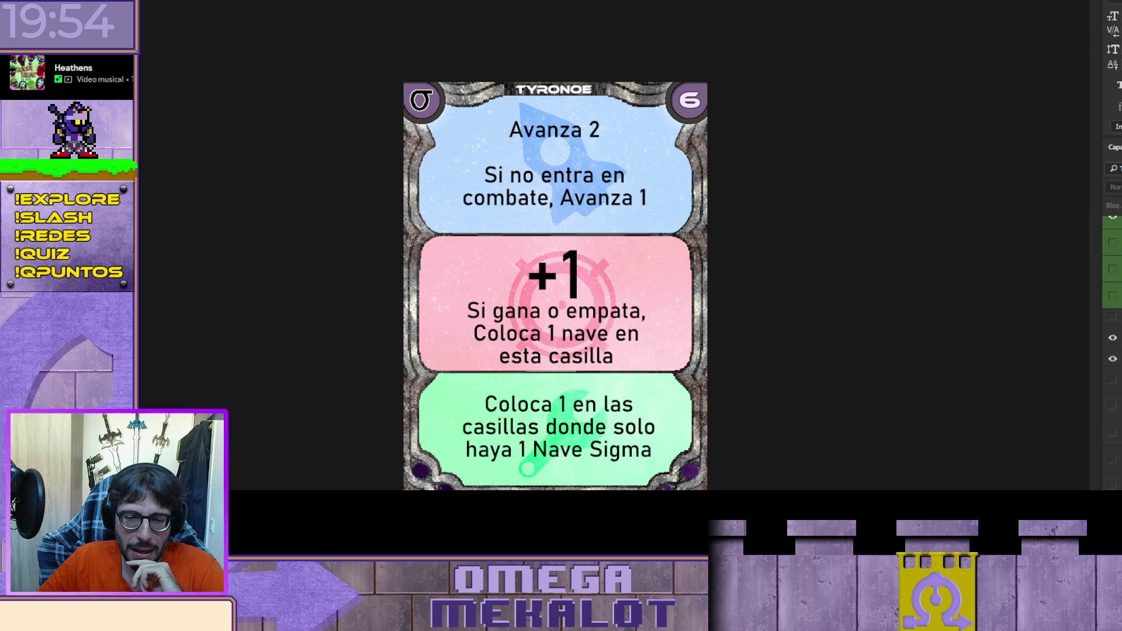
pyautogui.click(1112, 240)
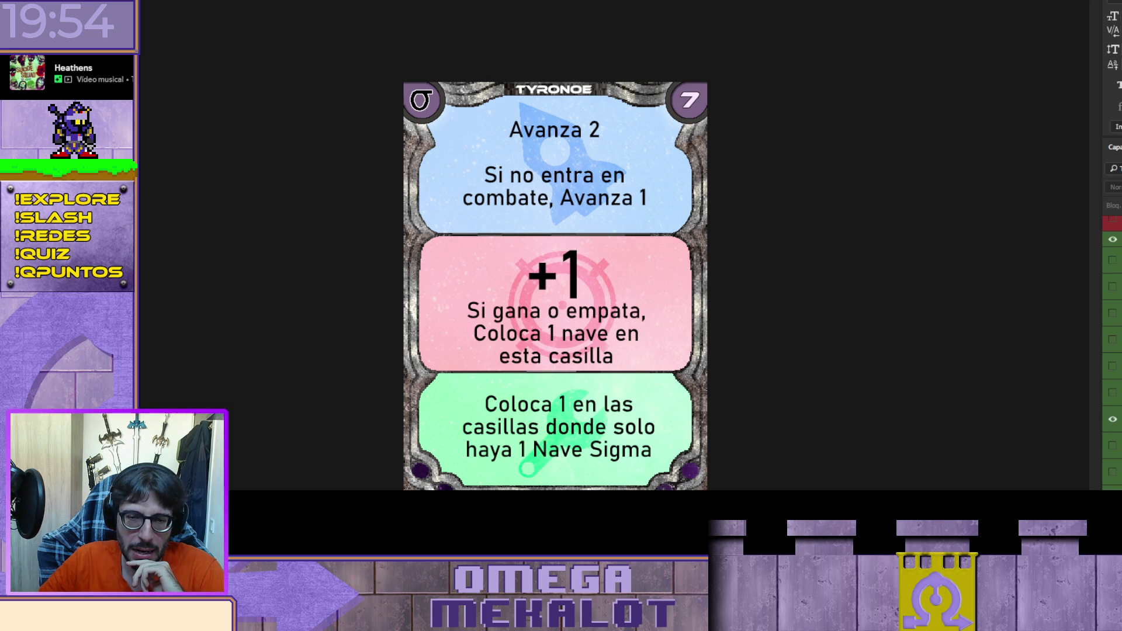
pyautogui.click(1112, 393)
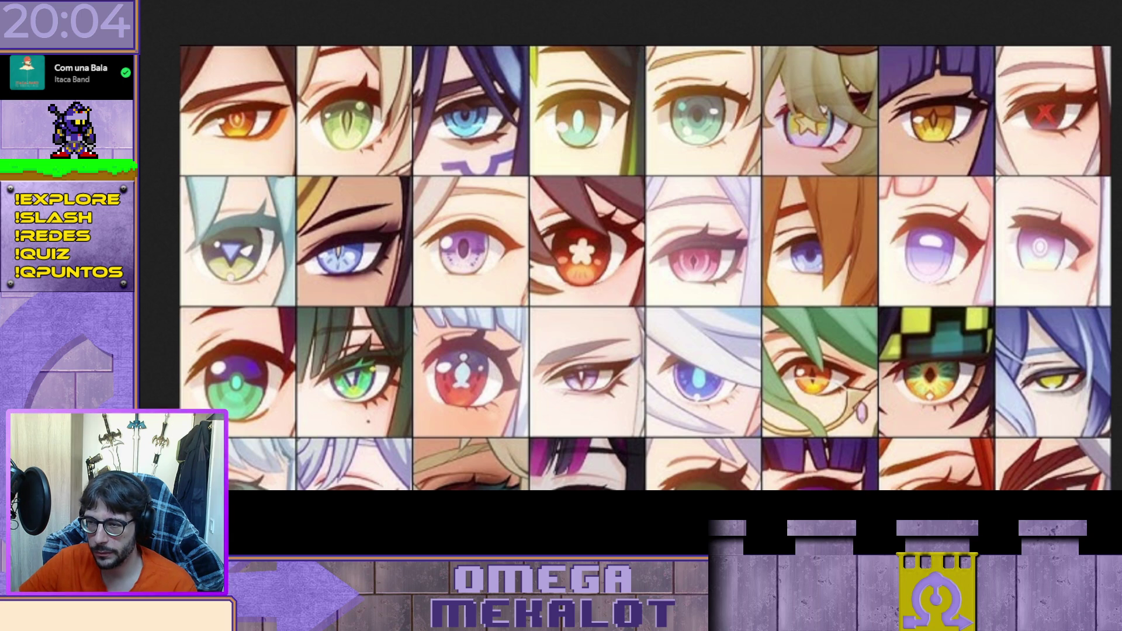
# Step: Switch from the break screen back to the Photoshop card with Alt+Tab
pyautogui.hotkey('alt', 'Tab')
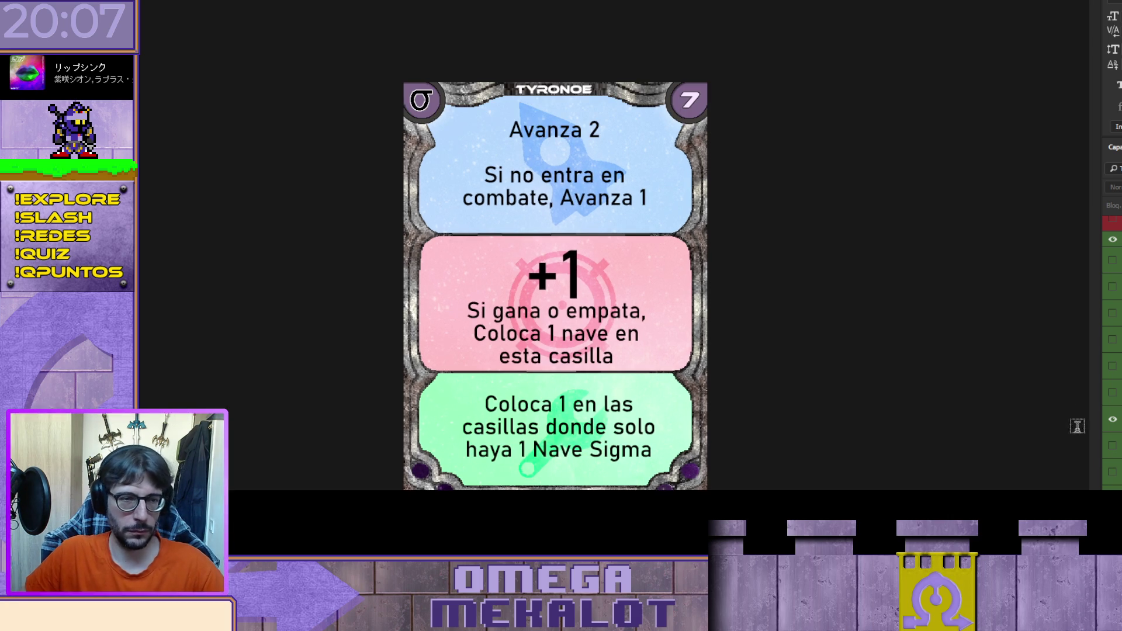
# Step: Replace the green-section effect text with a placeholder letter 'a'
pyautogui.click(1112, 419)
pyautogui.click(1112, 393)
pyautogui.click(1113, 394)
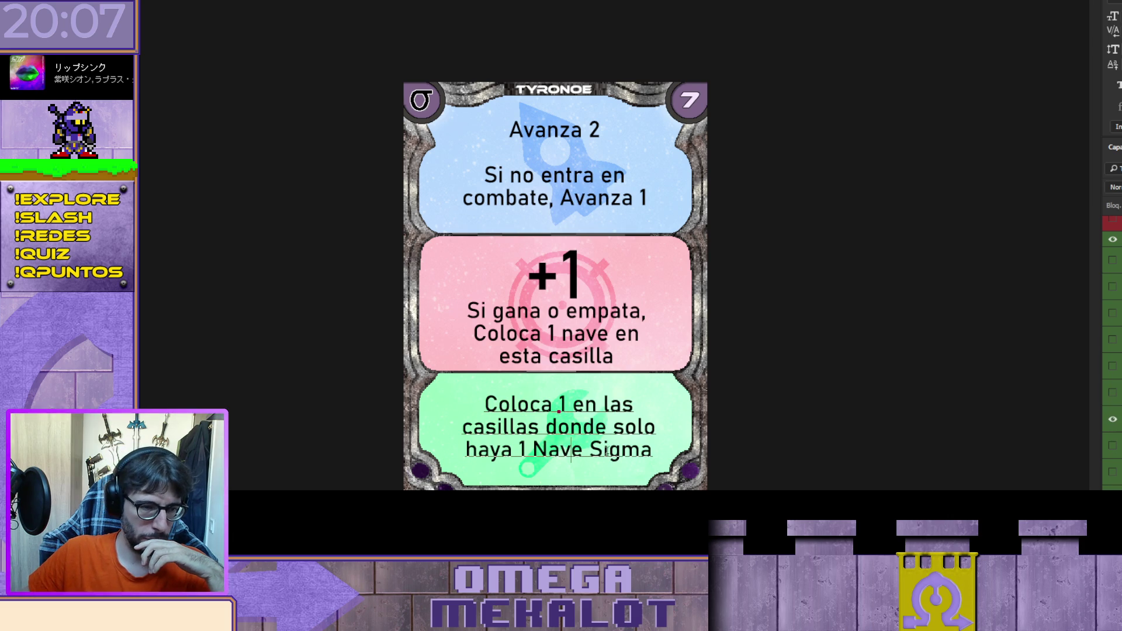
pyautogui.moveTo(654, 452); pyautogui.dragTo(483, 404)
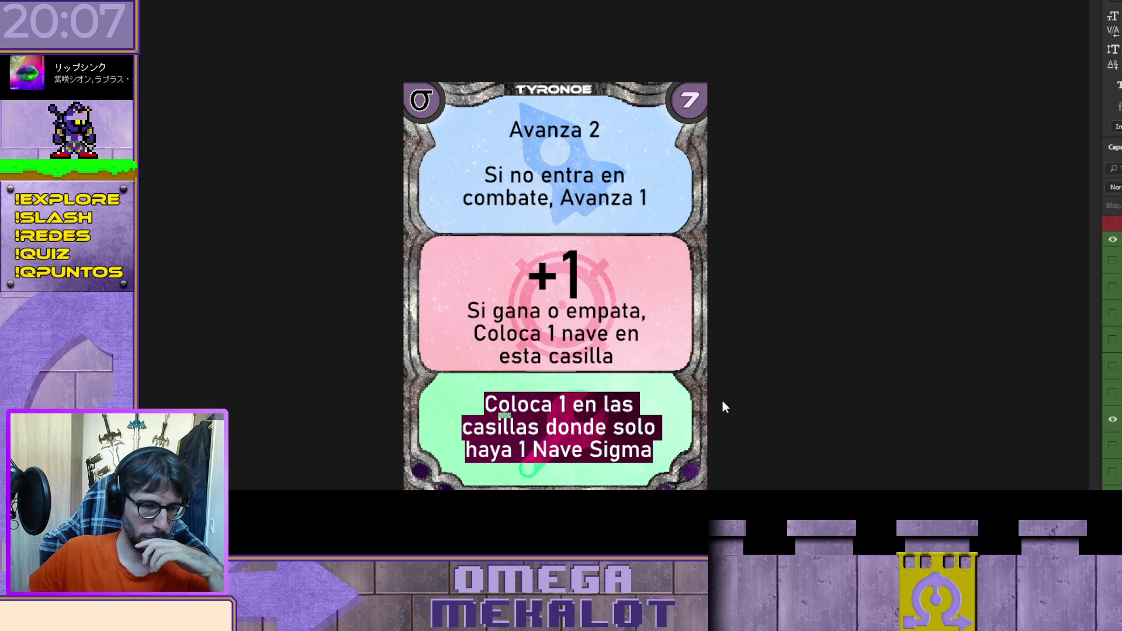
pyautogui.press('Delete')
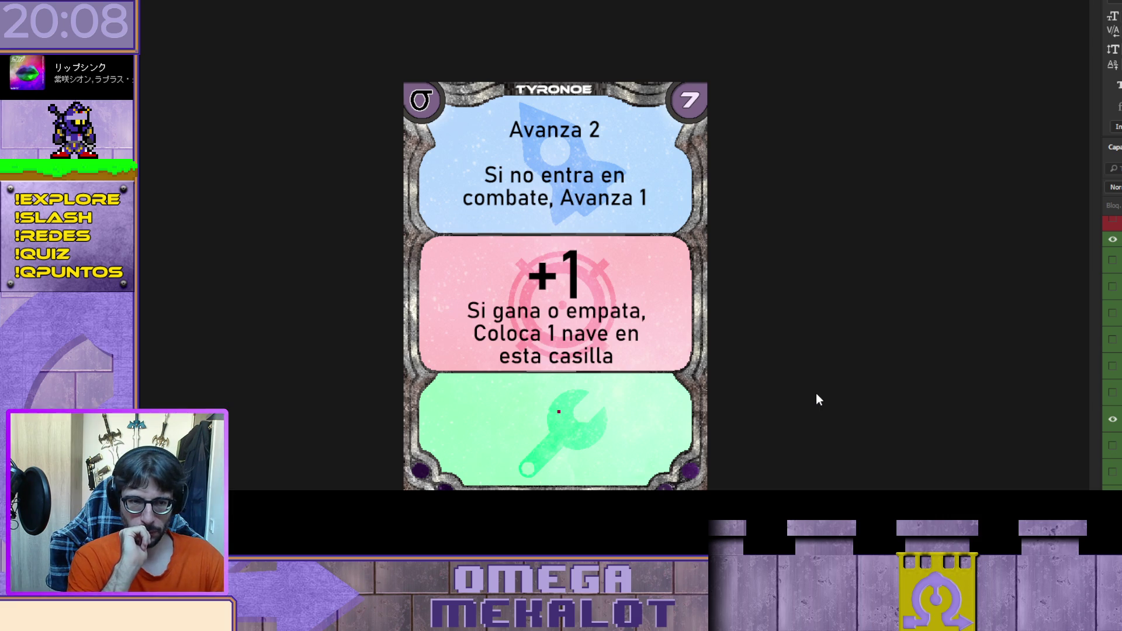
pyautogui.write('a')
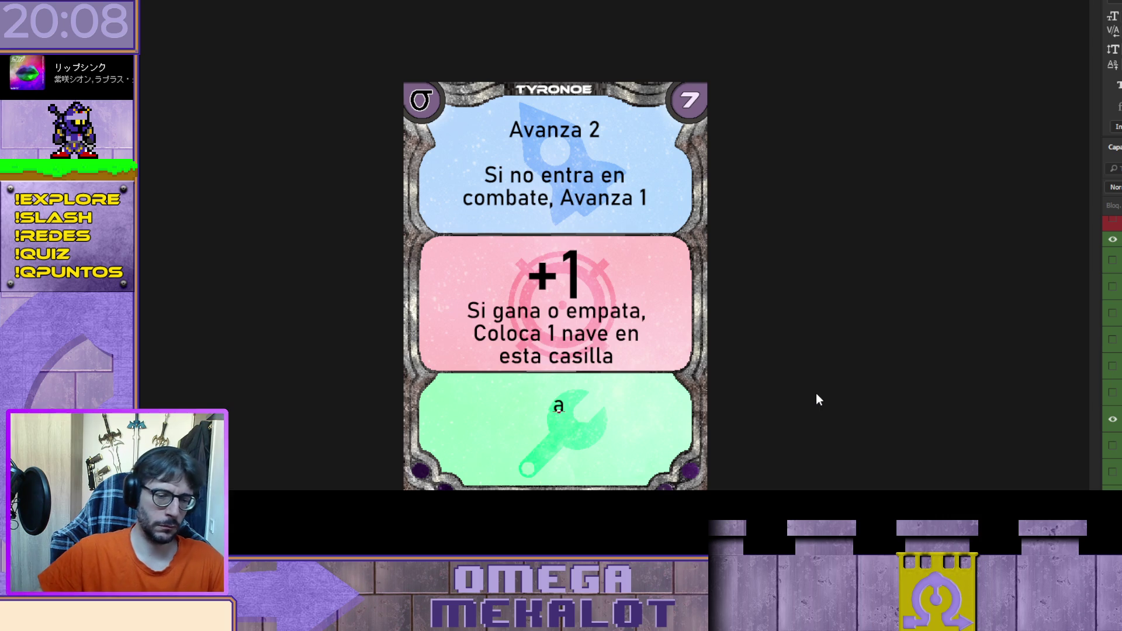
pyautogui.hotkey('ctrl', 'Return')
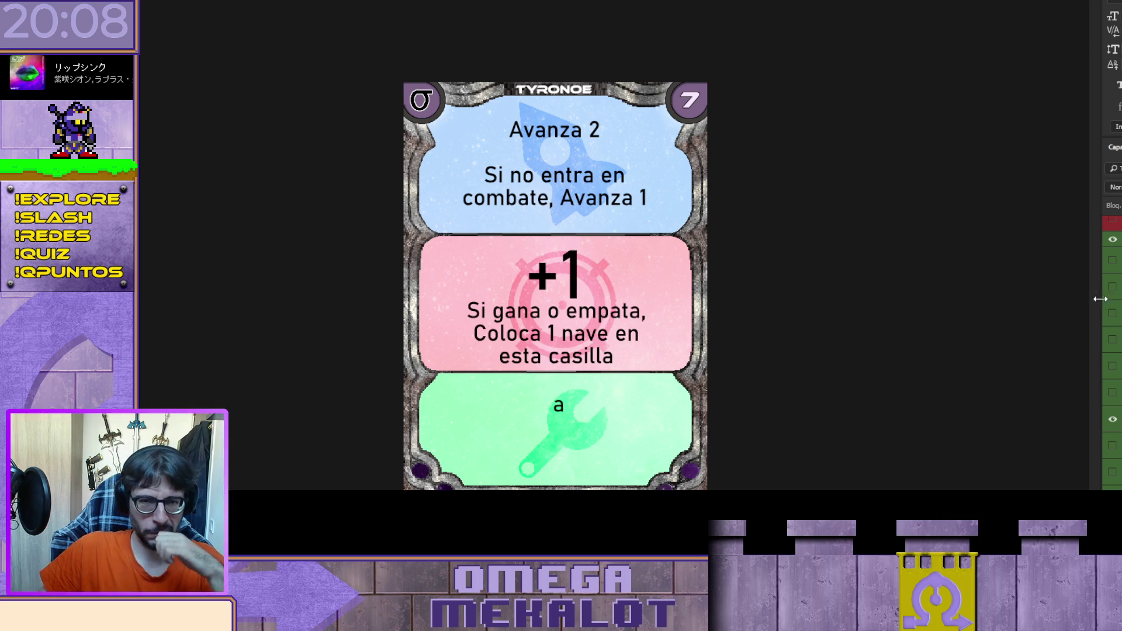
# Step: Preview the naves negras and Los jugadores roban una carta green texts, then hide the placeholder
pyautogui.click(1112, 261)
pyautogui.click(1112, 261)
pyautogui.click(1112, 286)
pyautogui.click(1114, 288)
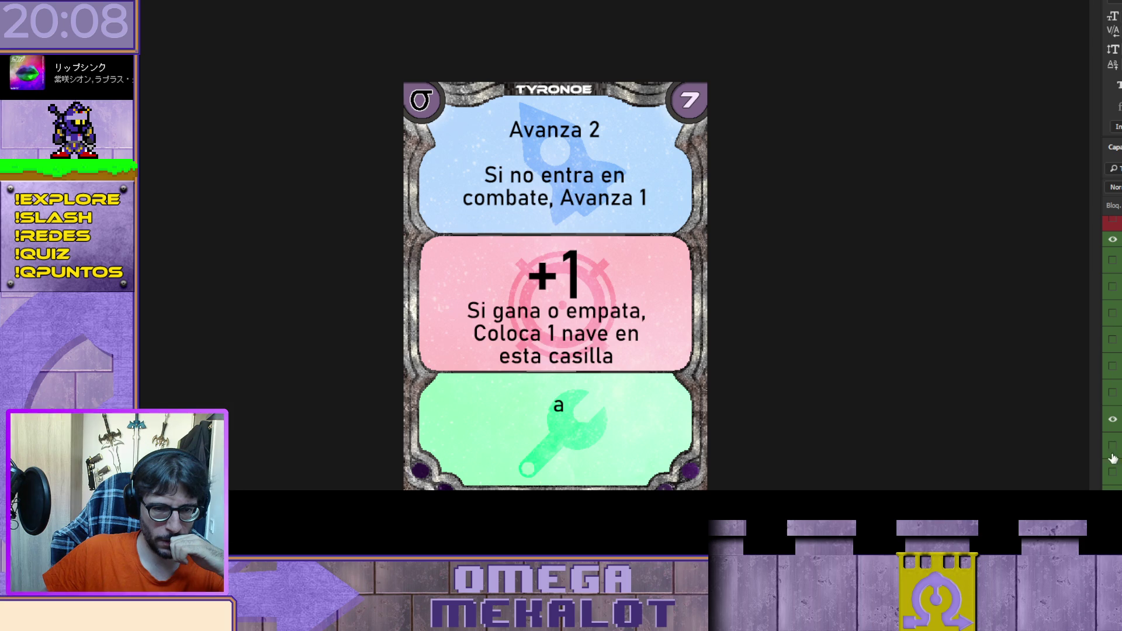
pyautogui.click(1112, 419)
# Step: Preview the +2 pink-section effect, then hide it to keep +1
pyautogui.scroll(2, 1112, 426)
pyautogui.scroll(2, 1112, 409)
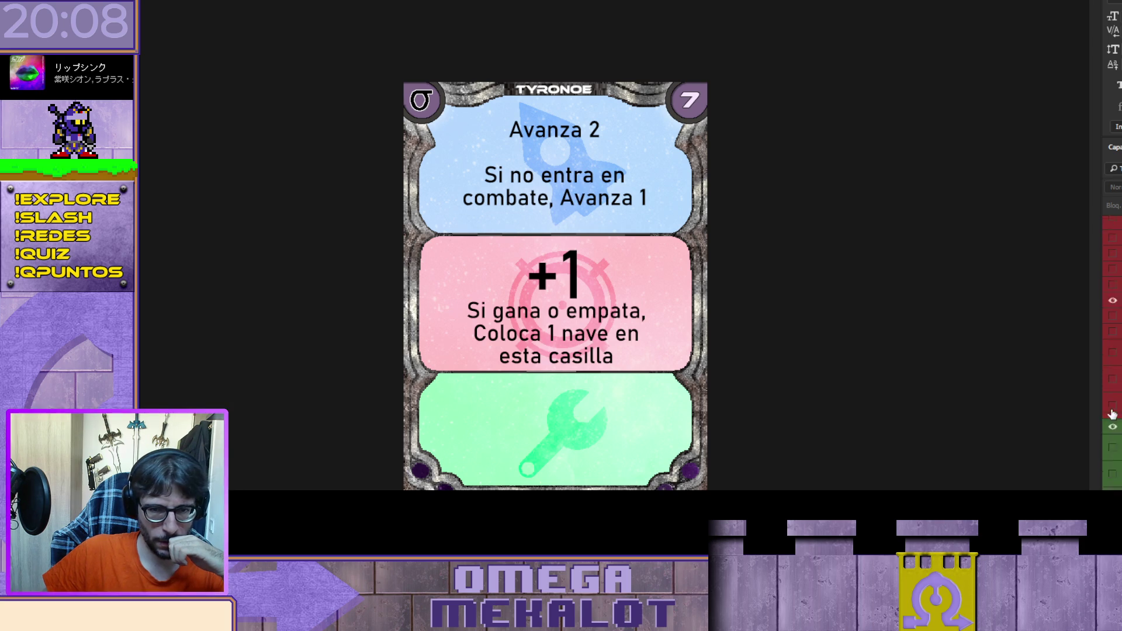
pyautogui.click(1112, 312)
pyautogui.click(1112, 312)
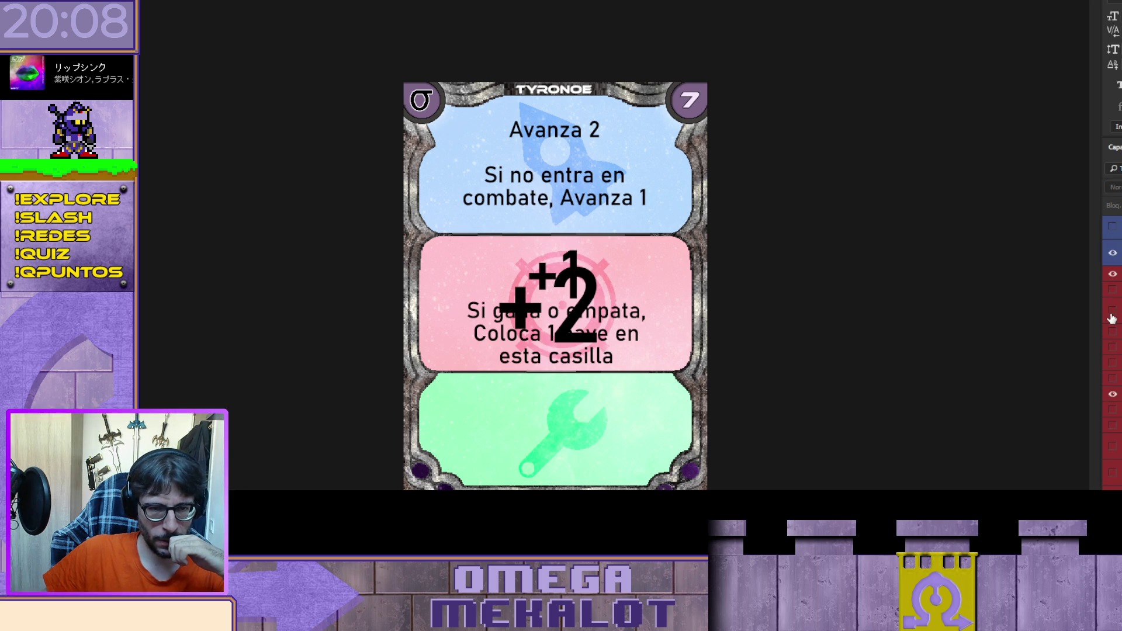
# Step: Show, then hide the Los jugadores roban una carta text, revealing the wrench icon
pyautogui.scroll(-3, 1111, 351)
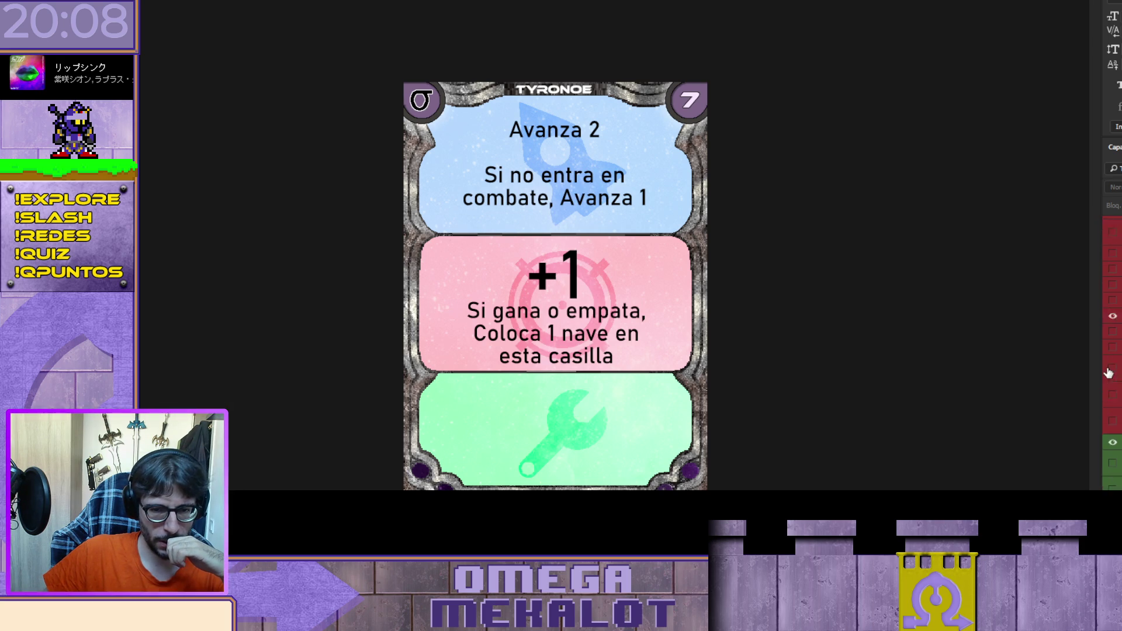
pyautogui.click(1112, 474)
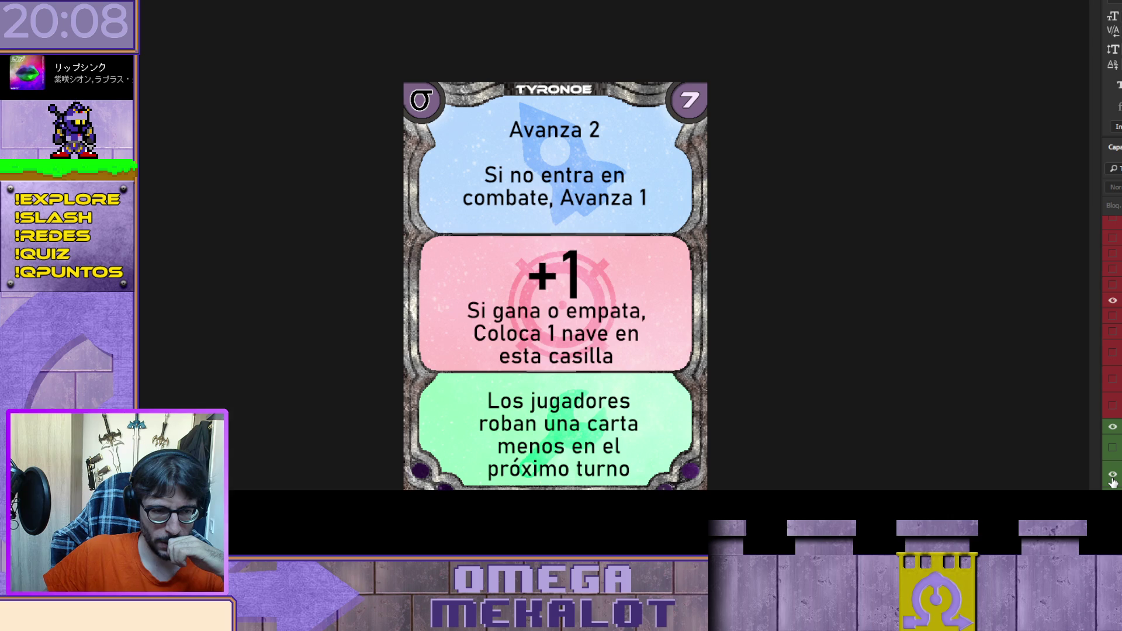
pyautogui.scroll(-3, 1112, 409)
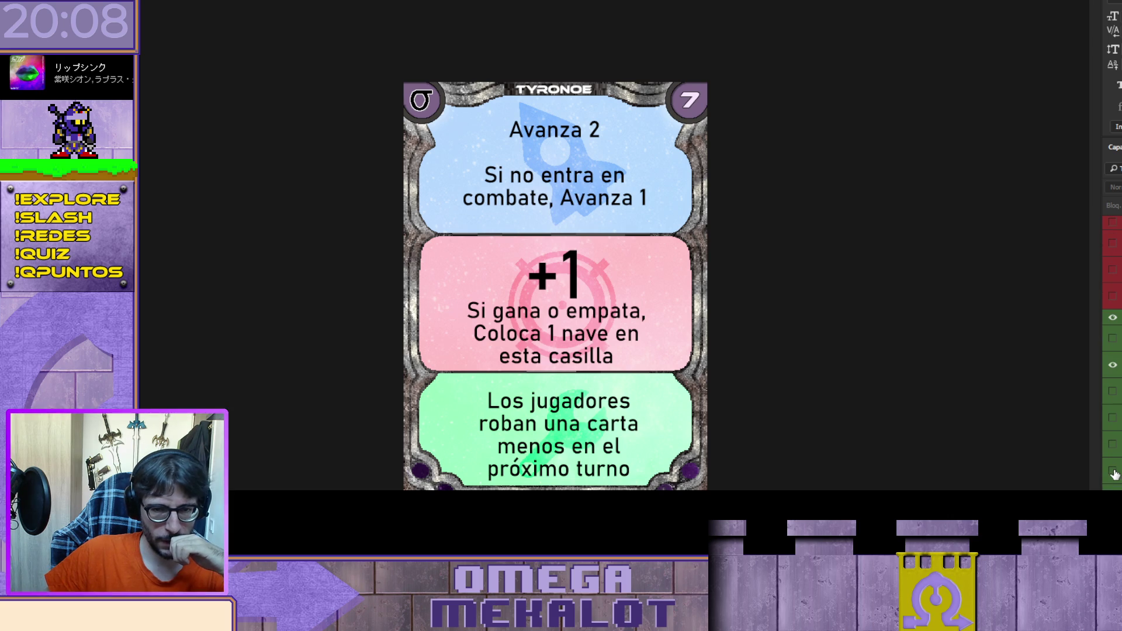
pyautogui.scroll(-2, 1112, 350)
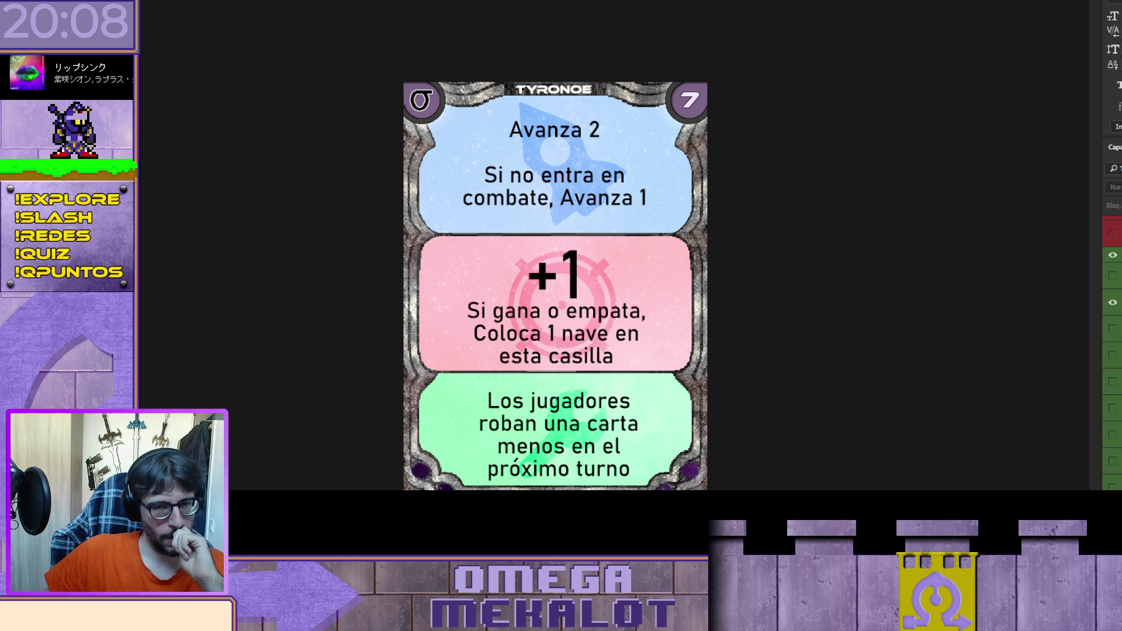
pyautogui.click(1111, 304)
pyautogui.scroll(8, 1110, 306)
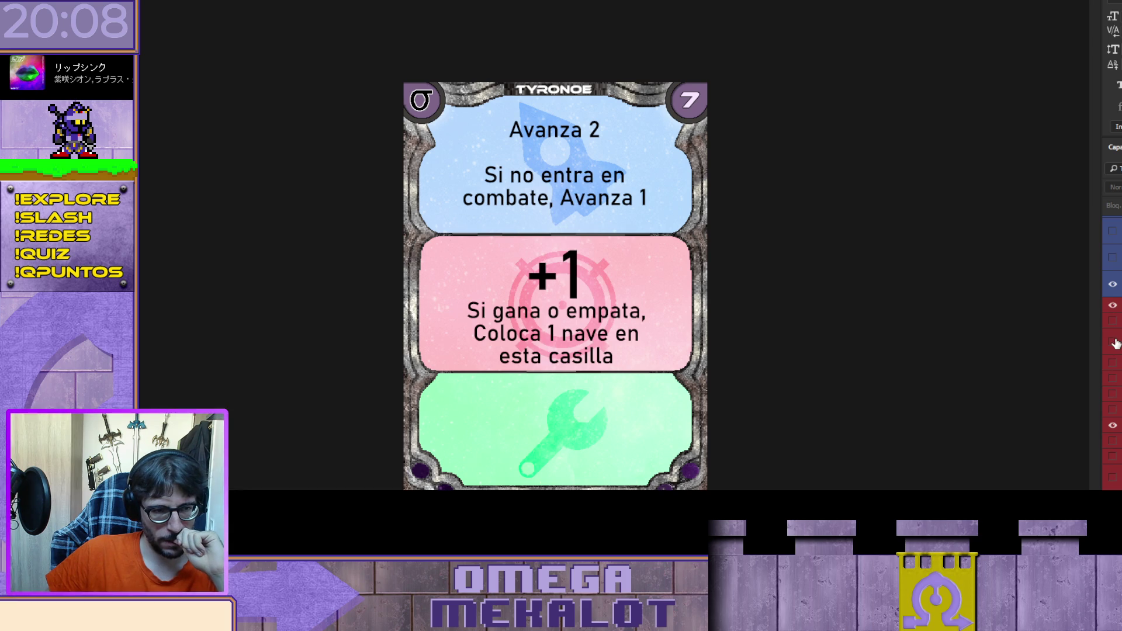
pyautogui.scroll(-5, 1116, 344)
pyautogui.write('a')
pyautogui.press('Escape')
# Step: Preview another green-section text and the +0 pink-section effect layers
pyautogui.click(1112, 436)
pyautogui.click(1112, 435)
pyautogui.scroll(2, 1117, 438)
pyautogui.click(1112, 269)
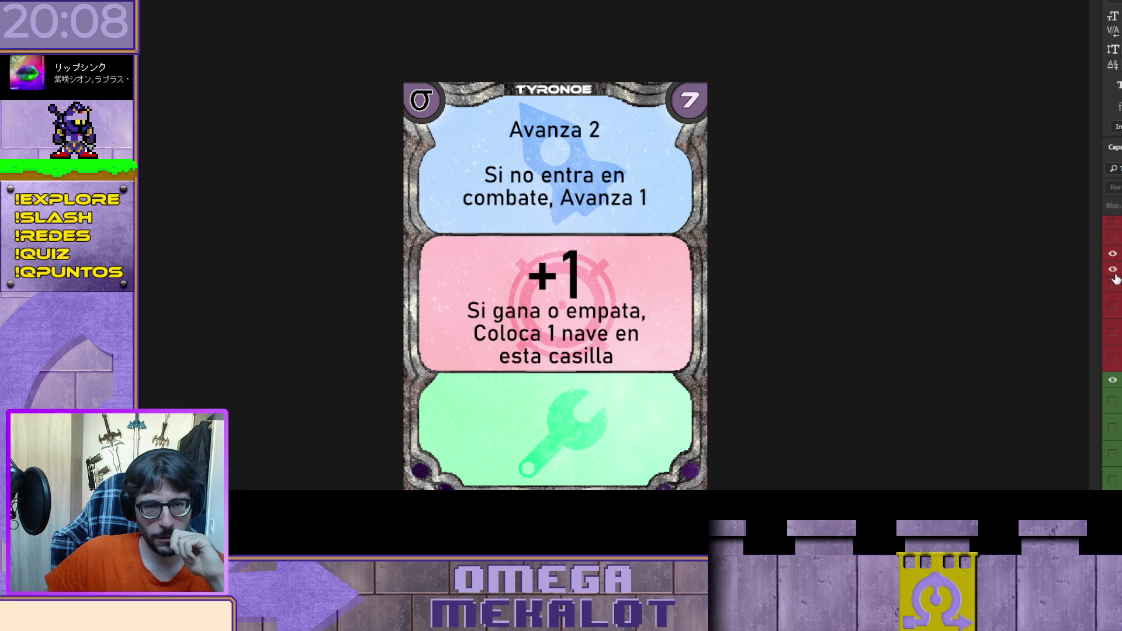
pyautogui.click(1113, 269)
pyautogui.click(1113, 284)
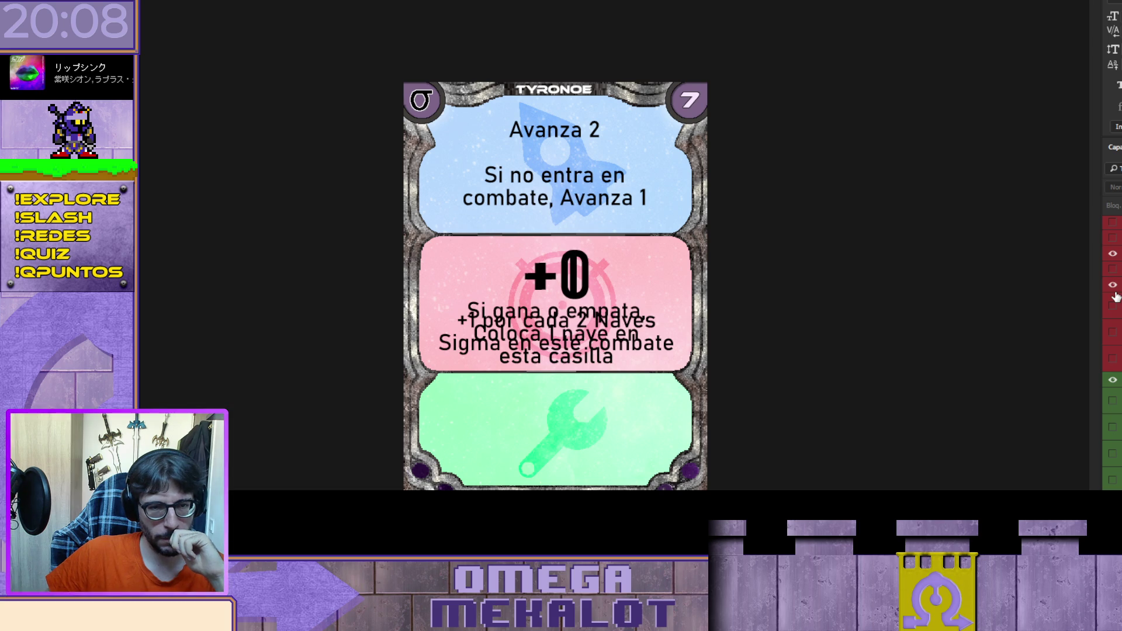
pyautogui.click(1114, 292)
# Step: Preview the +0 Mueve a esta casilla text, then restore the +1 Si gana o empata text
pyautogui.scroll(1, 1114, 327)
pyautogui.click(1112, 351)
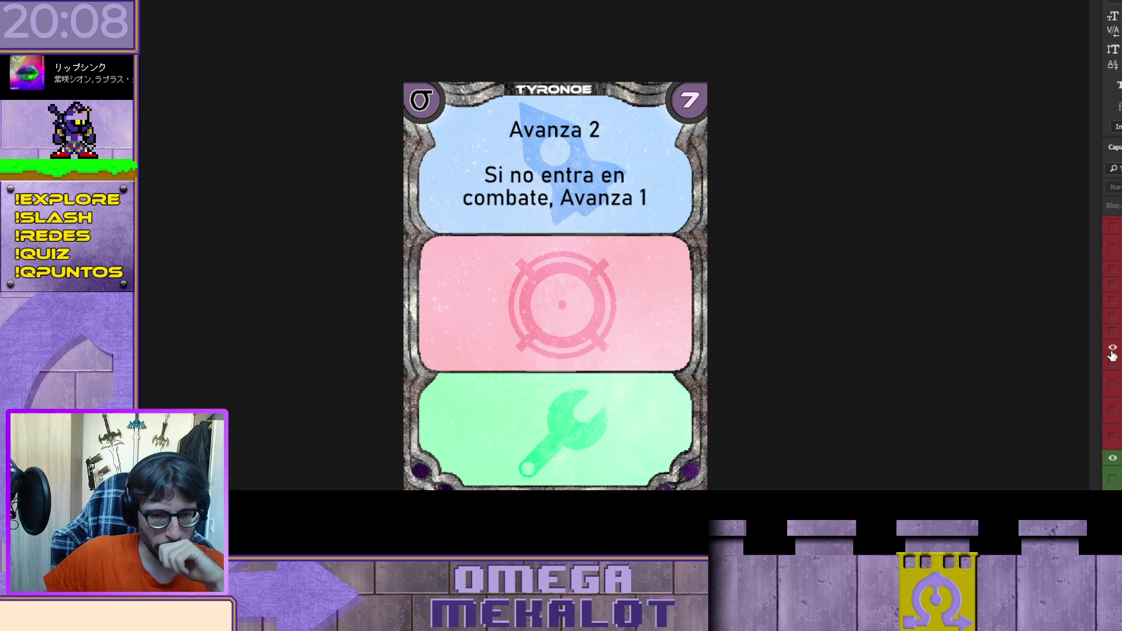
pyautogui.click(1112, 351)
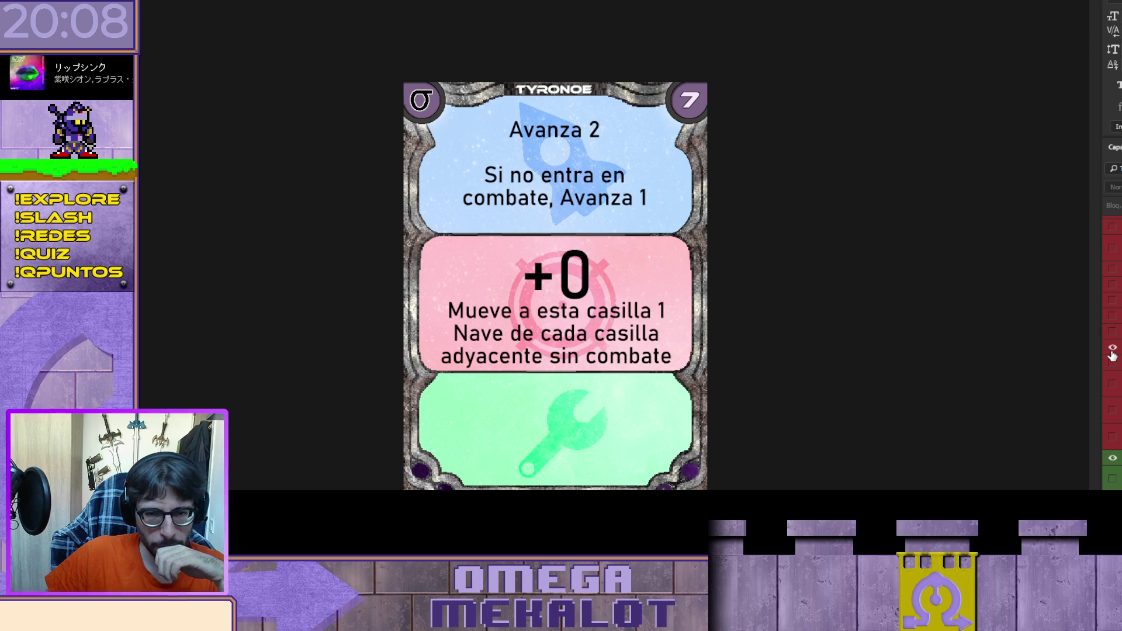
pyautogui.click(1112, 351)
pyautogui.click(1112, 334)
# Step: Leave only the Coloca 1 en las casillas green text visible and begin editing it
pyautogui.scroll(-3, 1113, 344)
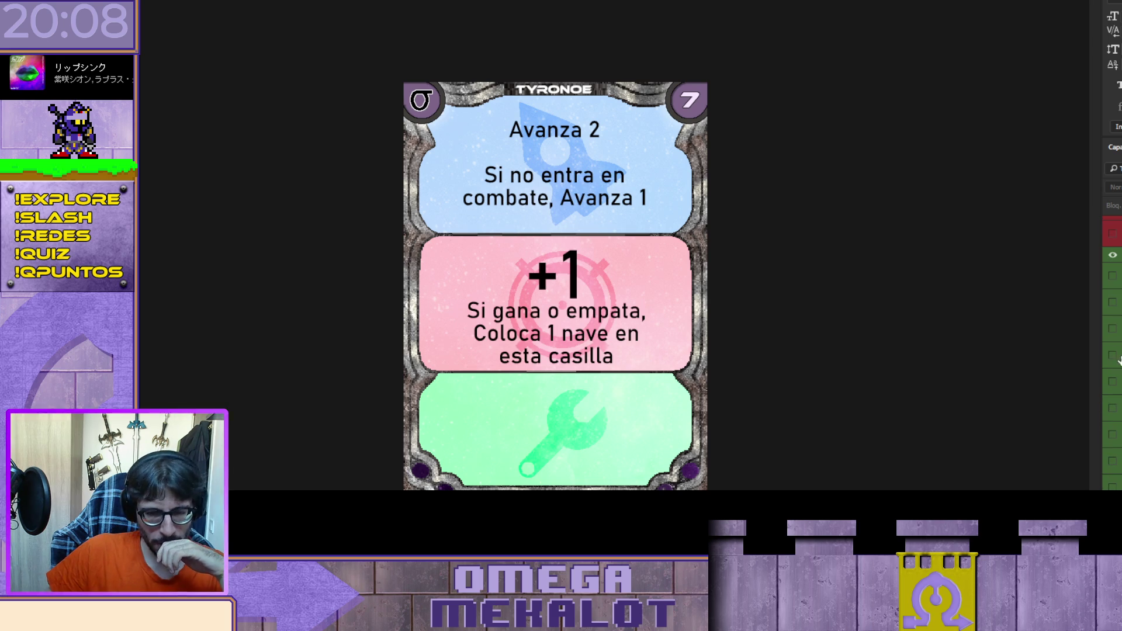
pyautogui.click(1112, 435)
pyautogui.click(1112, 461)
pyautogui.click(1112, 435)
pyautogui.click(570, 450)
# Step: Replace the green text with 'Por cada combate ganado esta ronda avanza el contador en 1'
pyautogui.moveTo(647, 450)
pyautogui.mouseDown()
pyautogui.moveTo(502, 427)
pyautogui.moveTo(439, 401)
pyautogui.mouseUp()
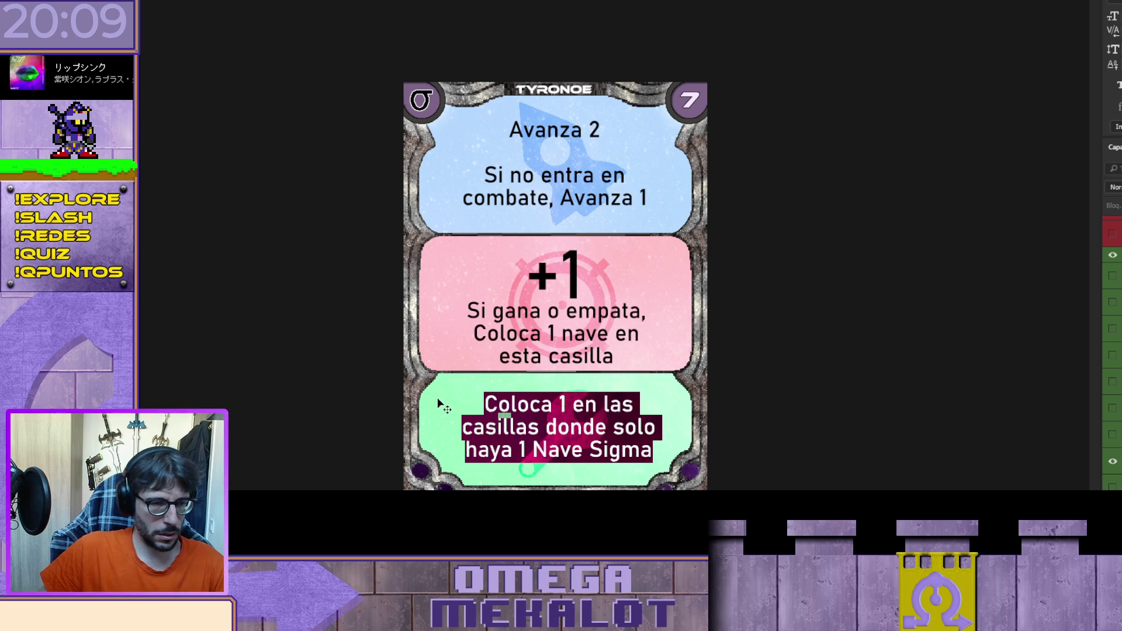
pyautogui.write('Por cada ')
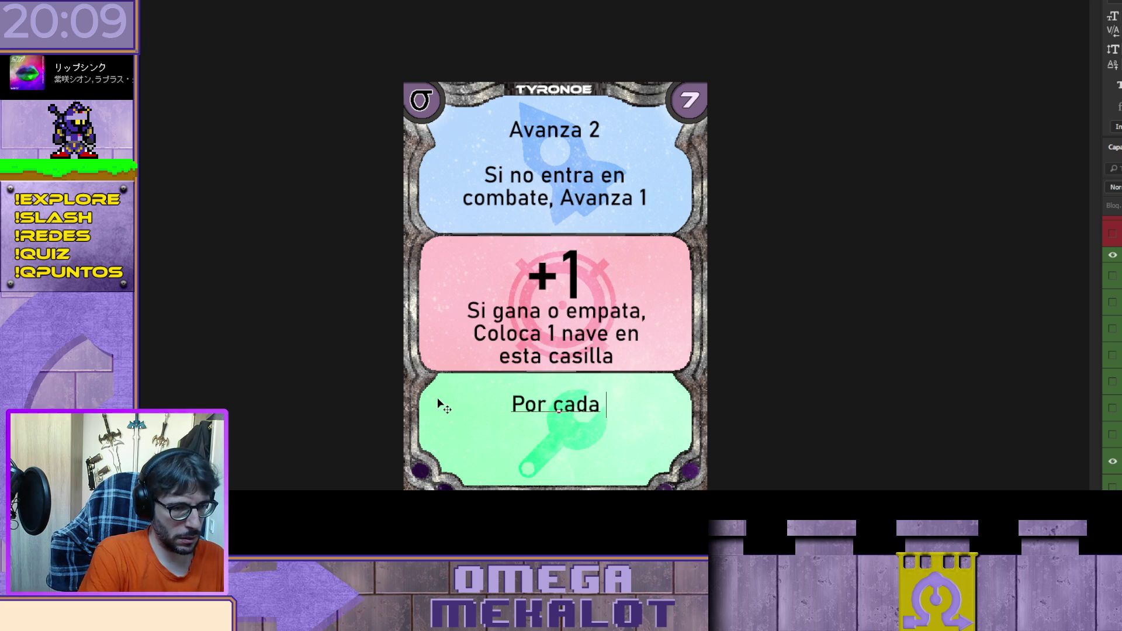
pyautogui.write('combate')
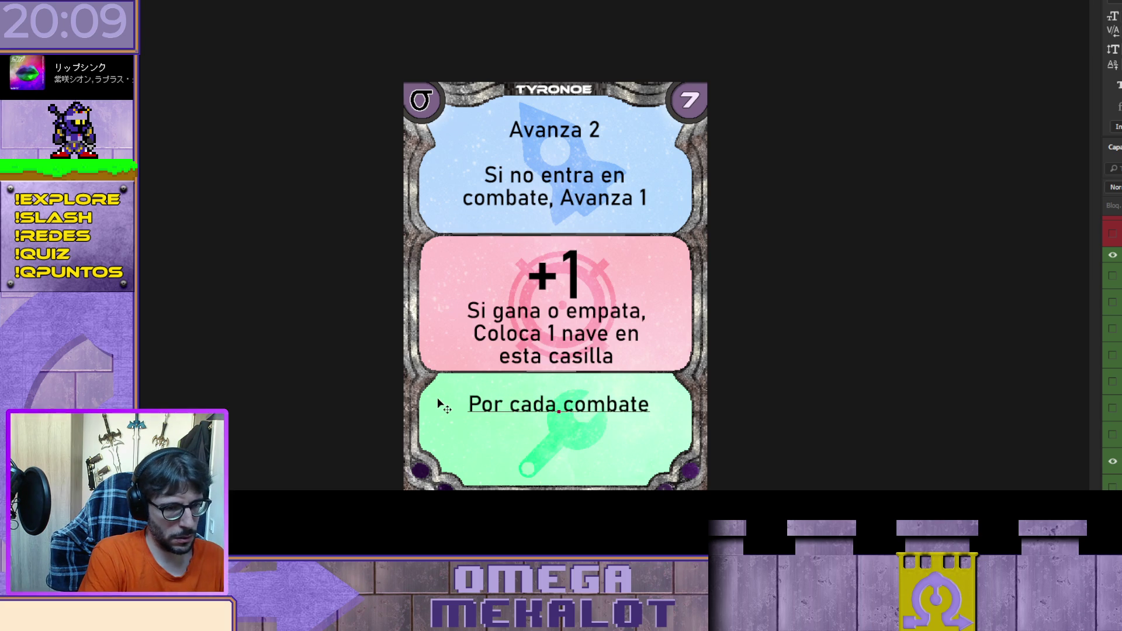
pyautogui.write(' ganado esta ronda avanza el')
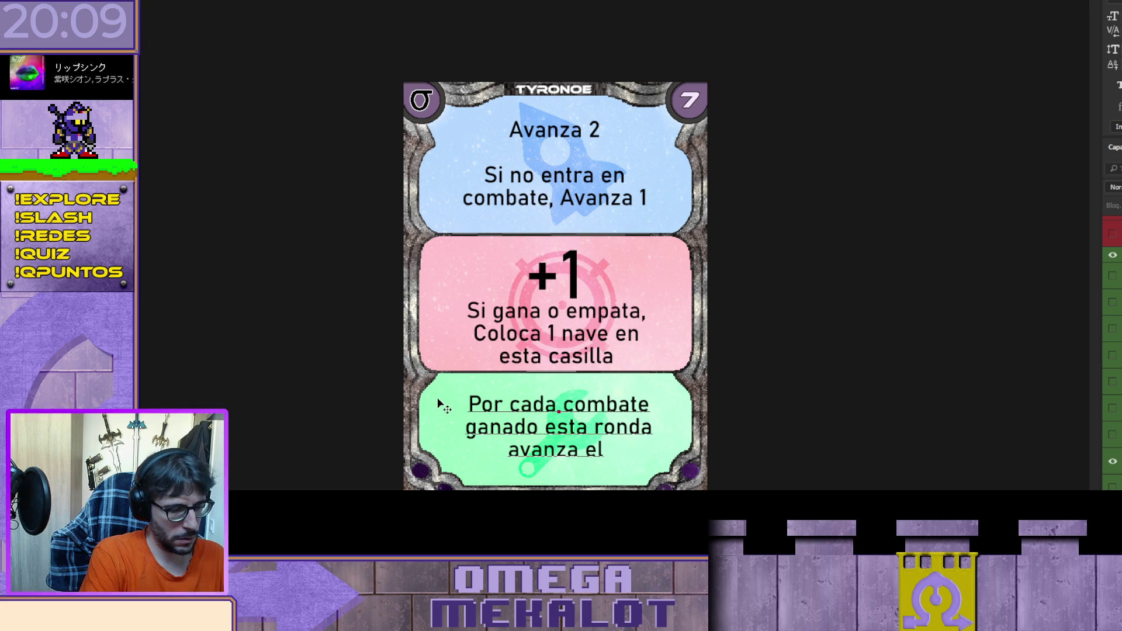
pyautogui.write(' contad')
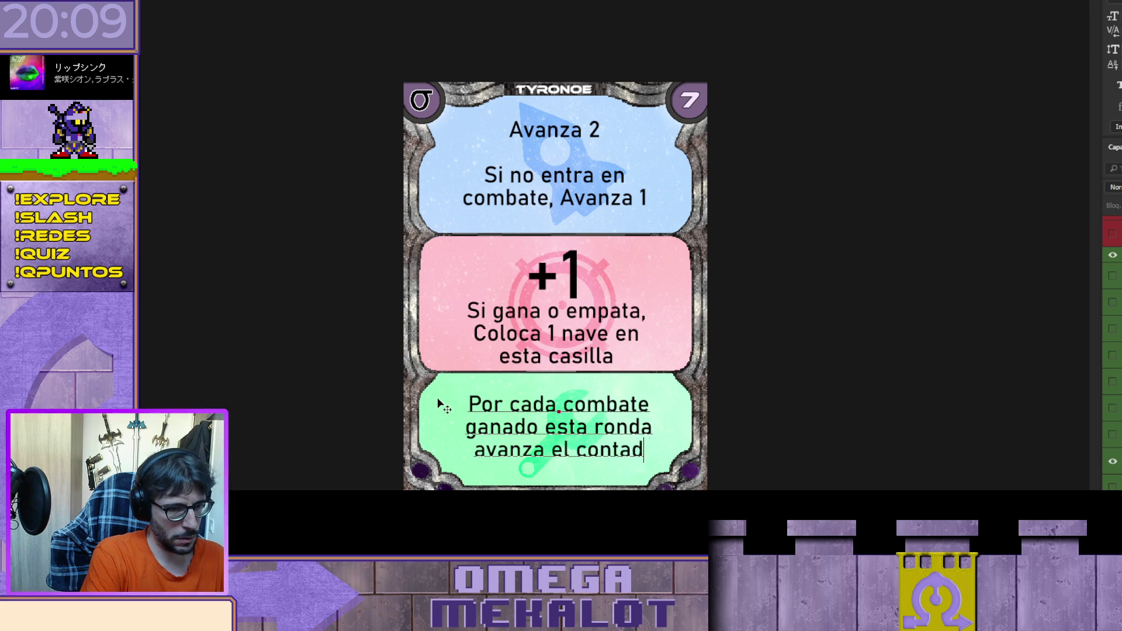
pyautogui.write('or en 1')
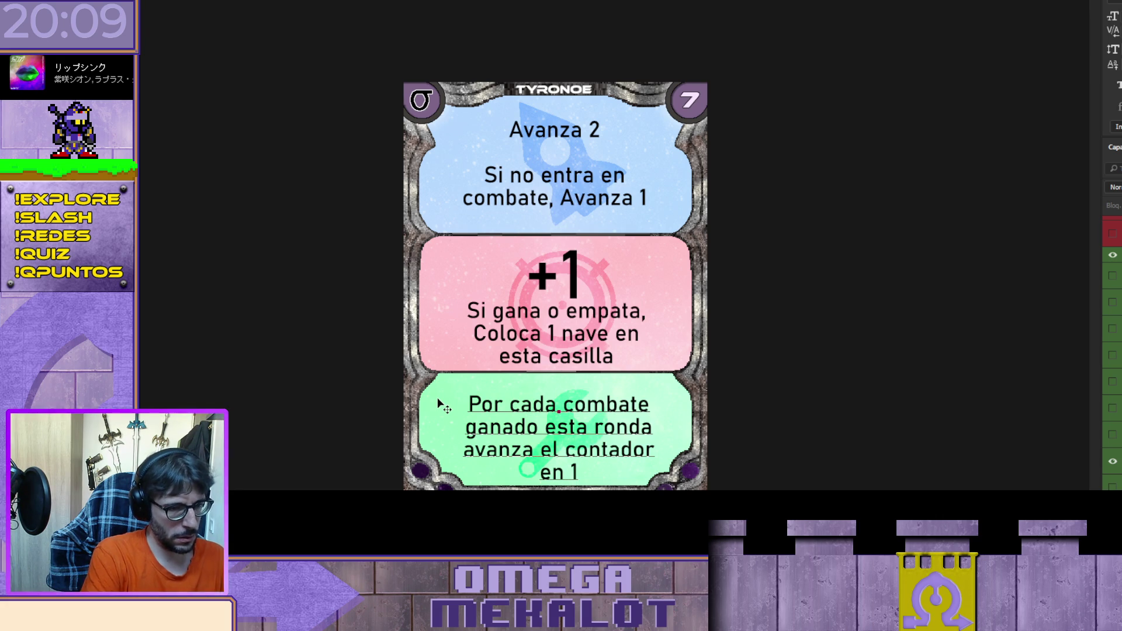
pyautogui.press('Up')
pyautogui.hotkey('shift', 'Left')
pyautogui.write('C')
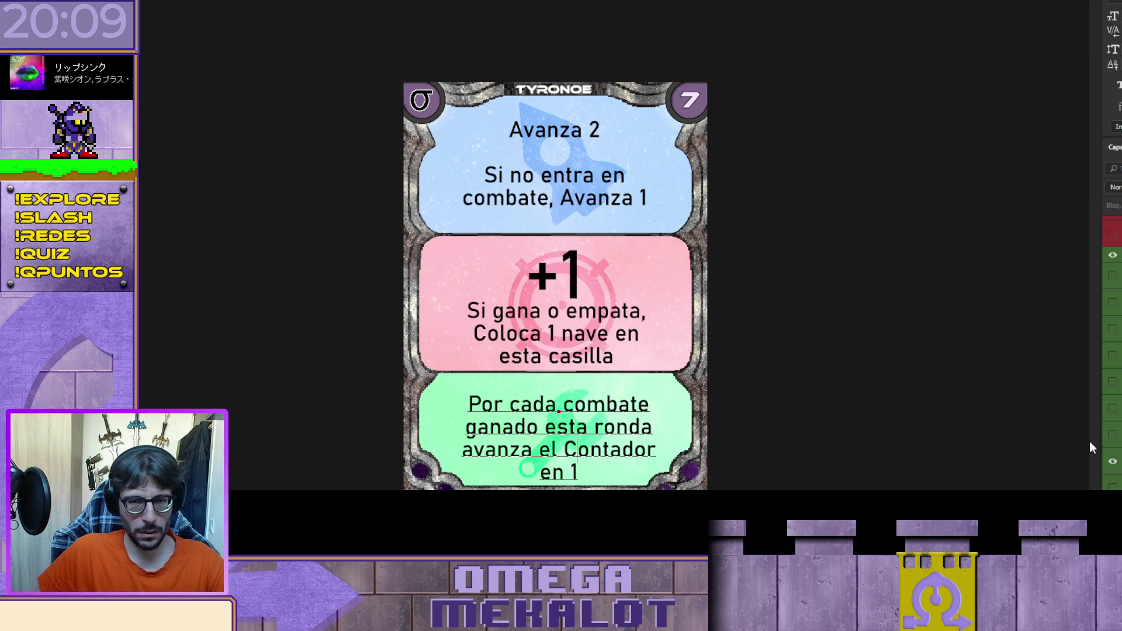
# Step: Compare against the 'Si hay colocadas' text version, then return to the 'Por cada combate' version
pyautogui.click(1112, 276)
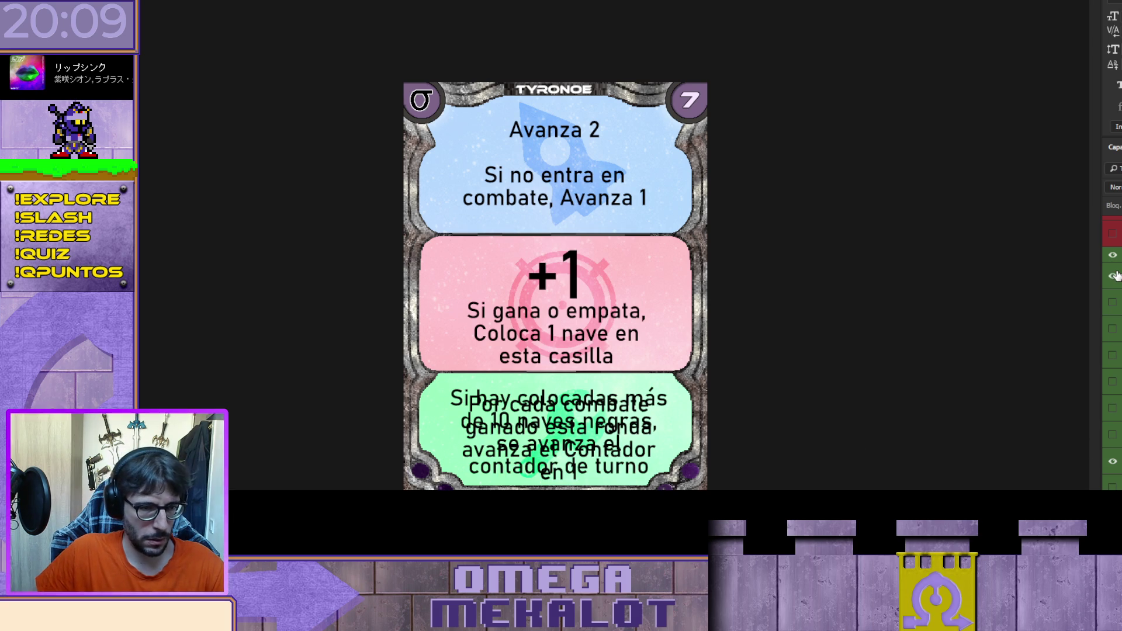
pyautogui.click(1113, 276)
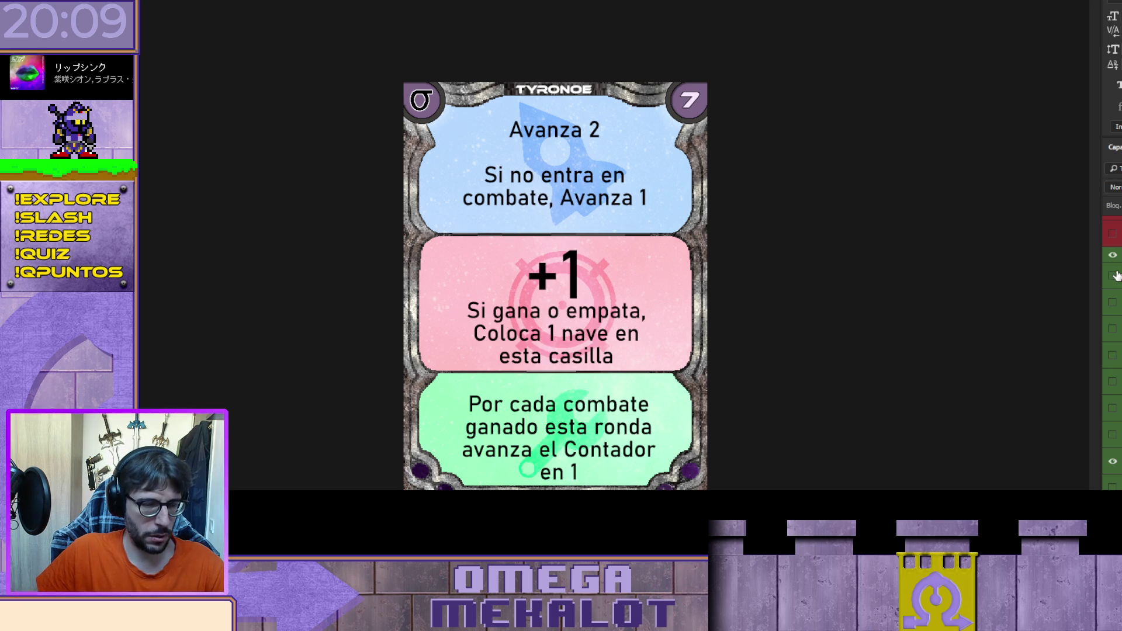
pyautogui.click(1112, 462)
pyautogui.click(1114, 275)
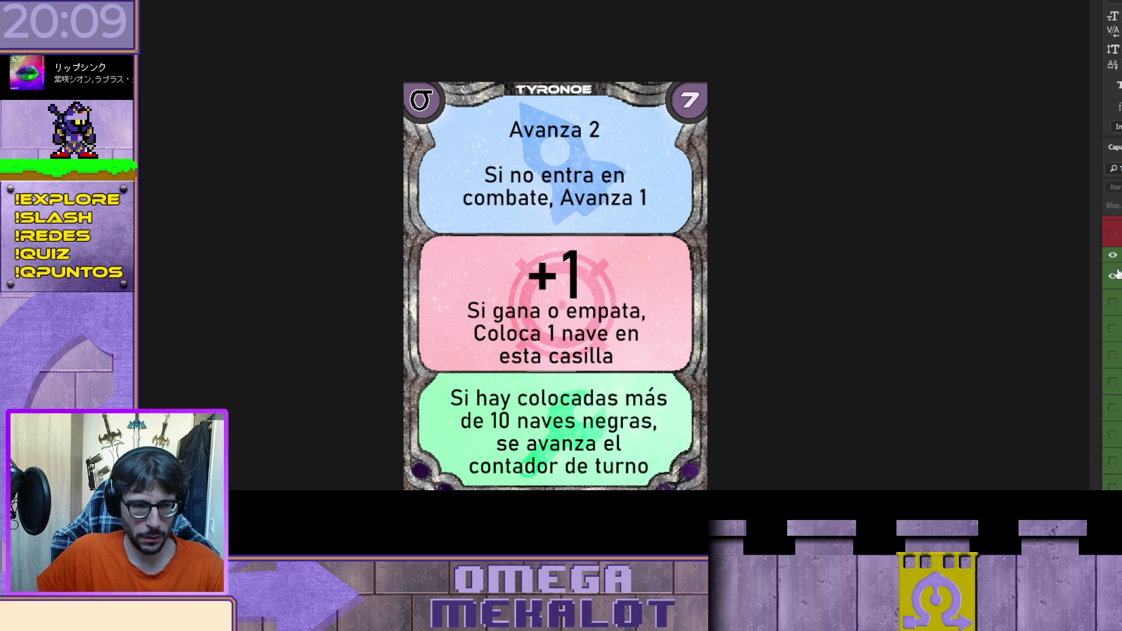
pyautogui.click(1113, 276)
pyautogui.click(1112, 462)
# Step: Change the wording to 'contador de turno' and commit the green-section text
pyautogui.click(580, 446)
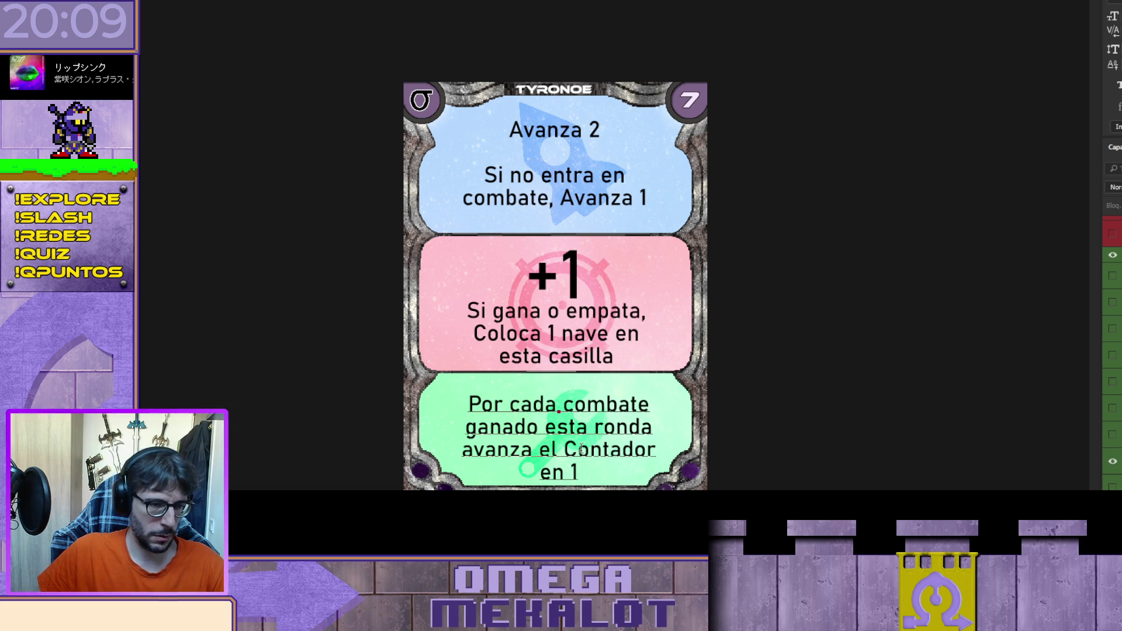
pyautogui.press('BackSpace')
pyautogui.write('conta')
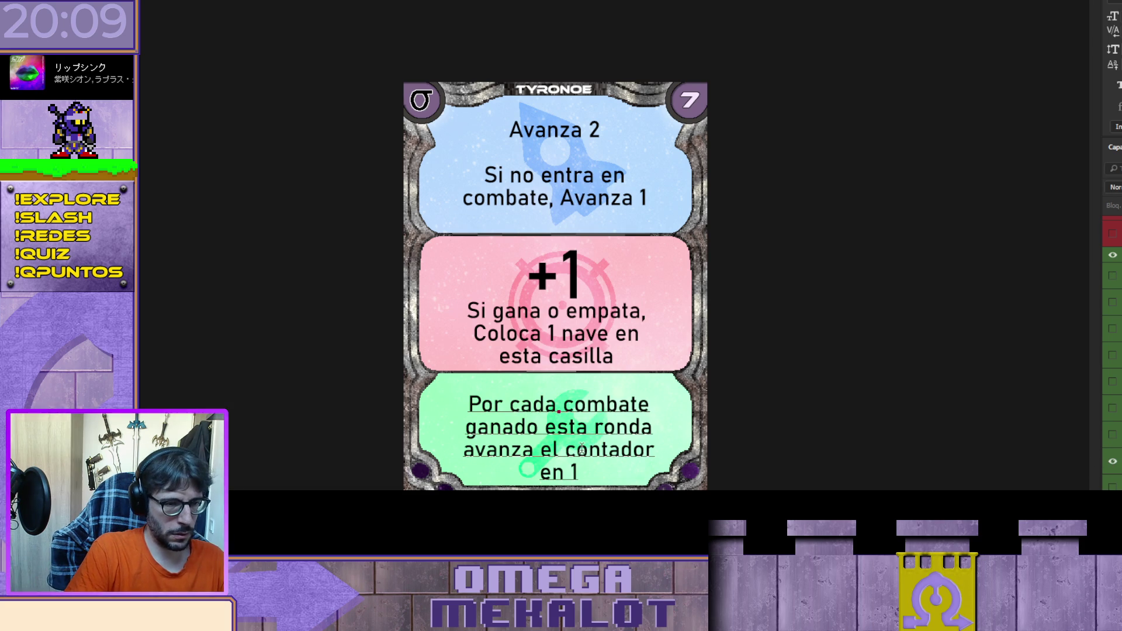
pyautogui.write('dor de turno')
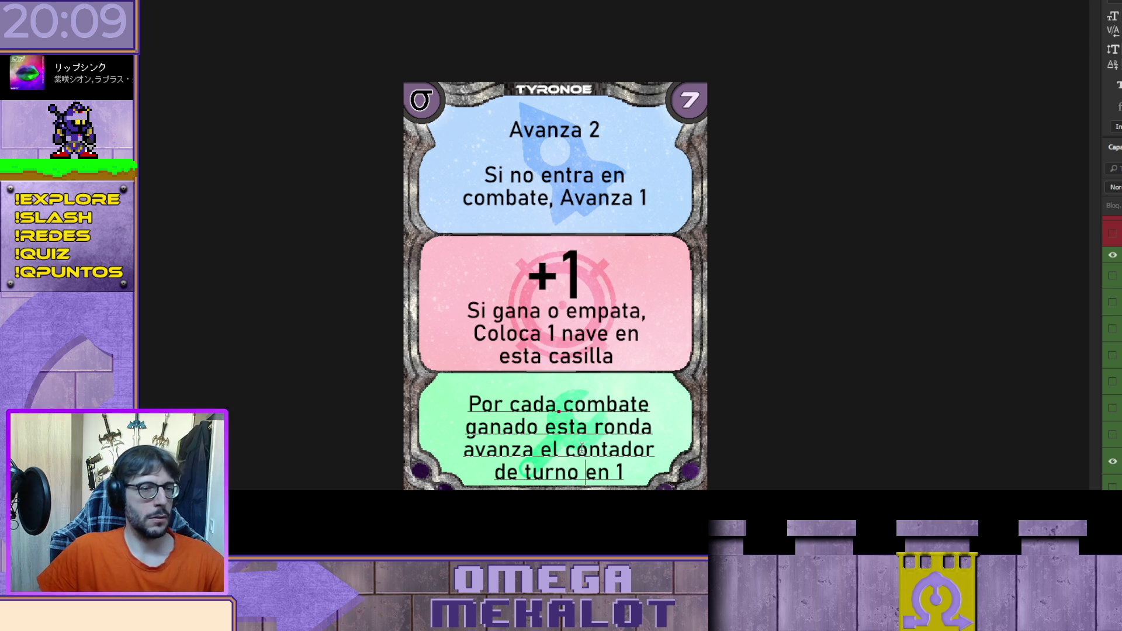
pyautogui.hotkey('ctrl', 'Return')
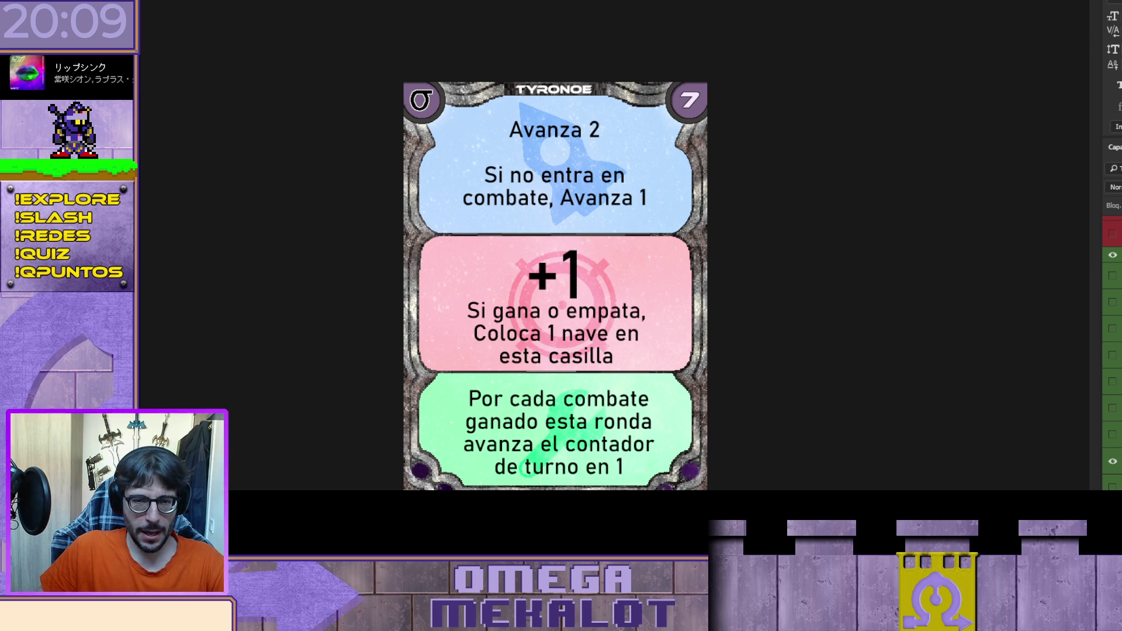
pyautogui.click(1112, 435)
# Step: Show the placeholder 'a' green-text layer and select the letter for replacing
pyautogui.click(1112, 461)
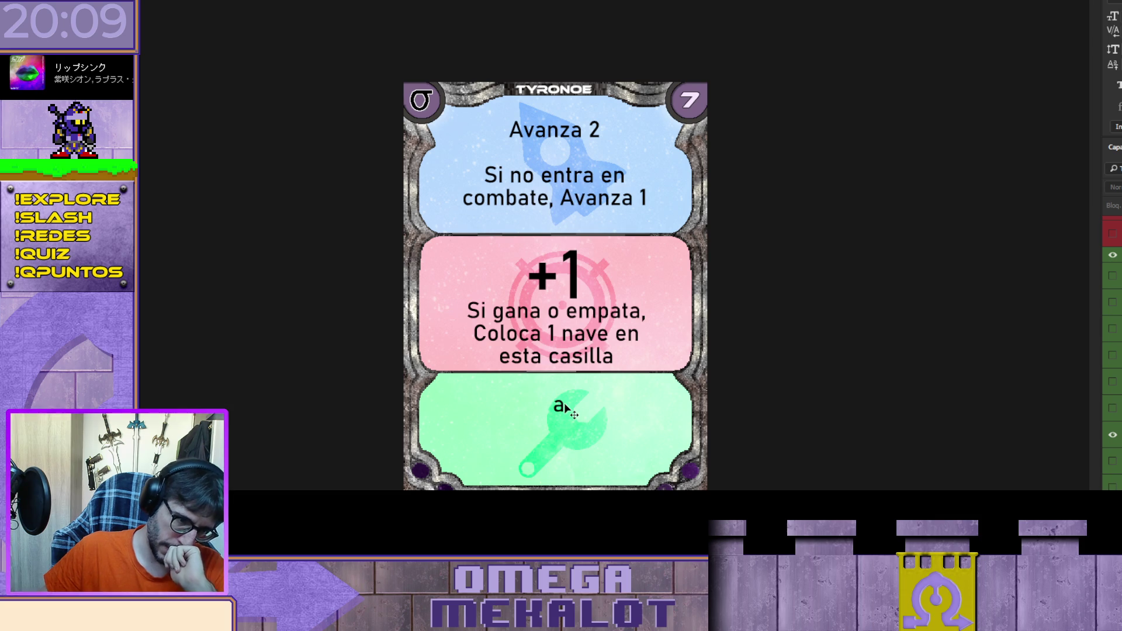
pyautogui.doubleClick(546, 398)
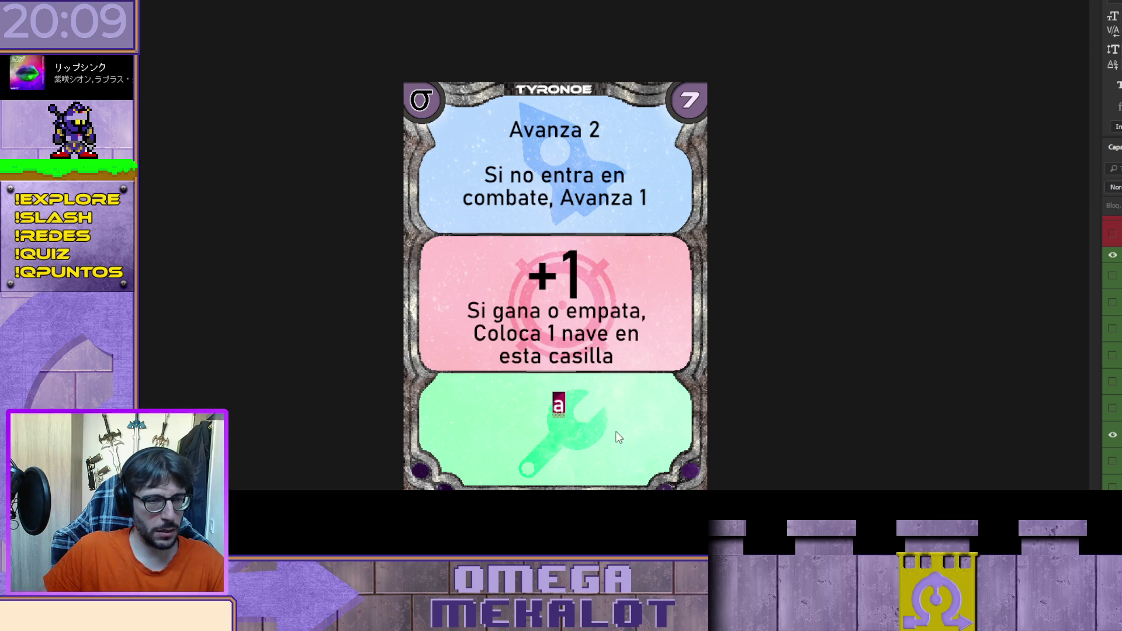
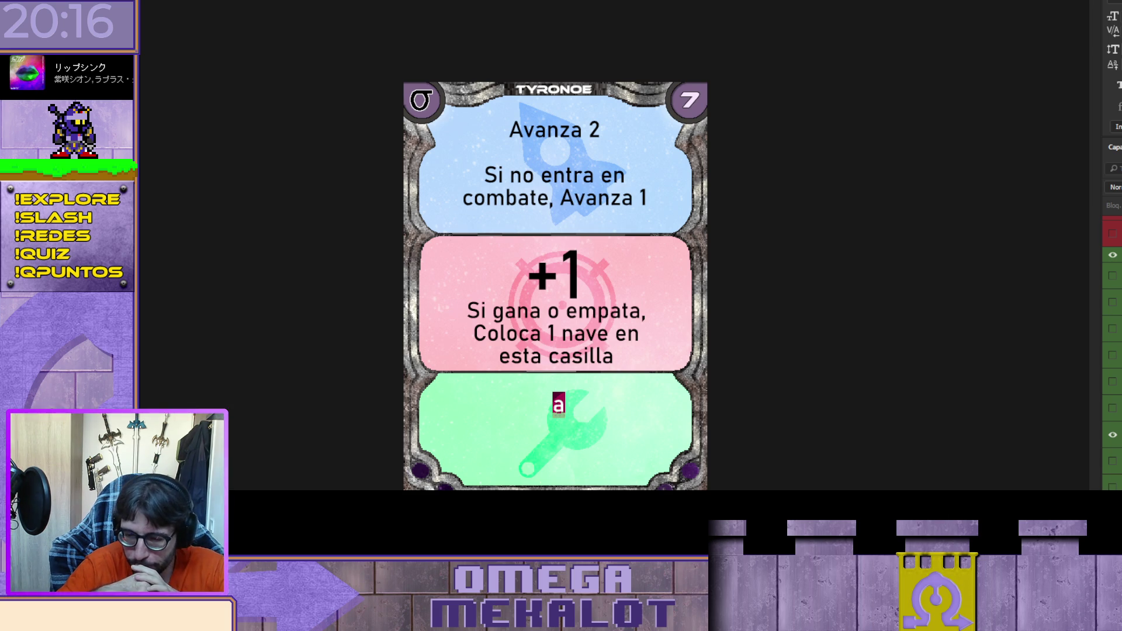
# Step: Delete the placeholder 'a' in the green panel's text box, leaving only an 's'
pyautogui.press('BackSpace')
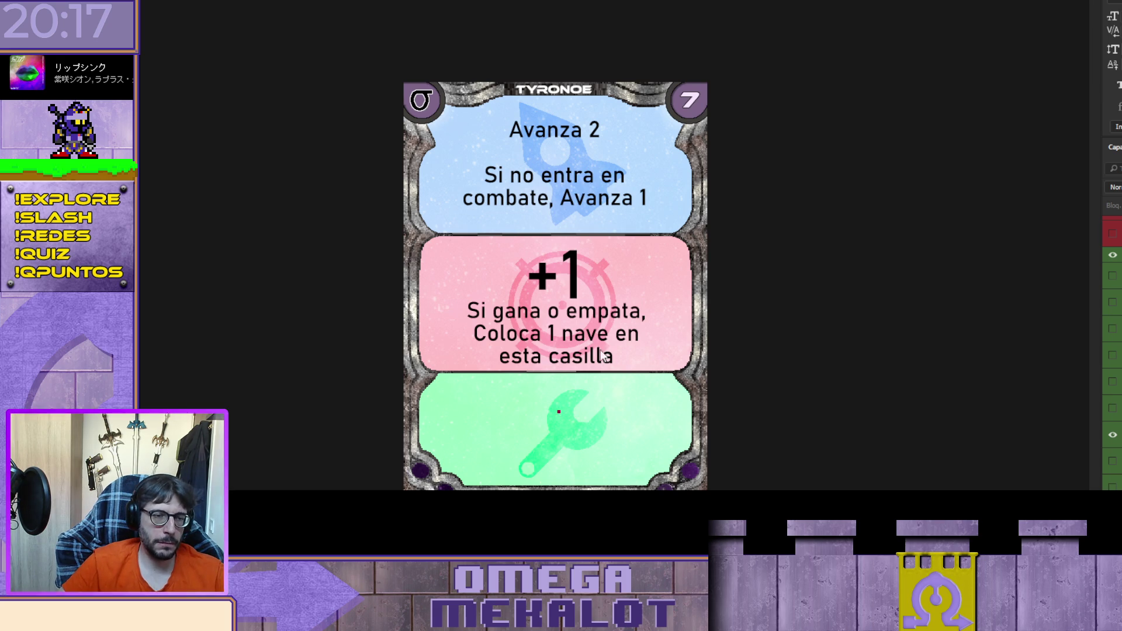
pyautogui.write('s')
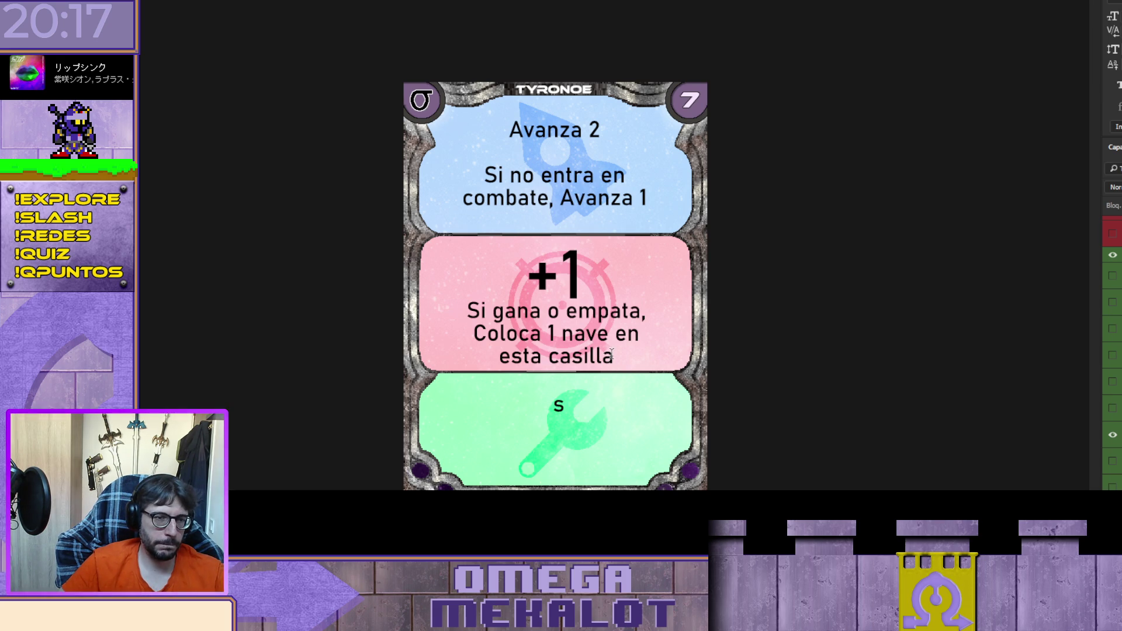
# Step: Append ' (si hay sitio)' to the pink panel text and re-break its lines after 'esta'
pyautogui.click(614, 355)
pyautogui.write('(s')
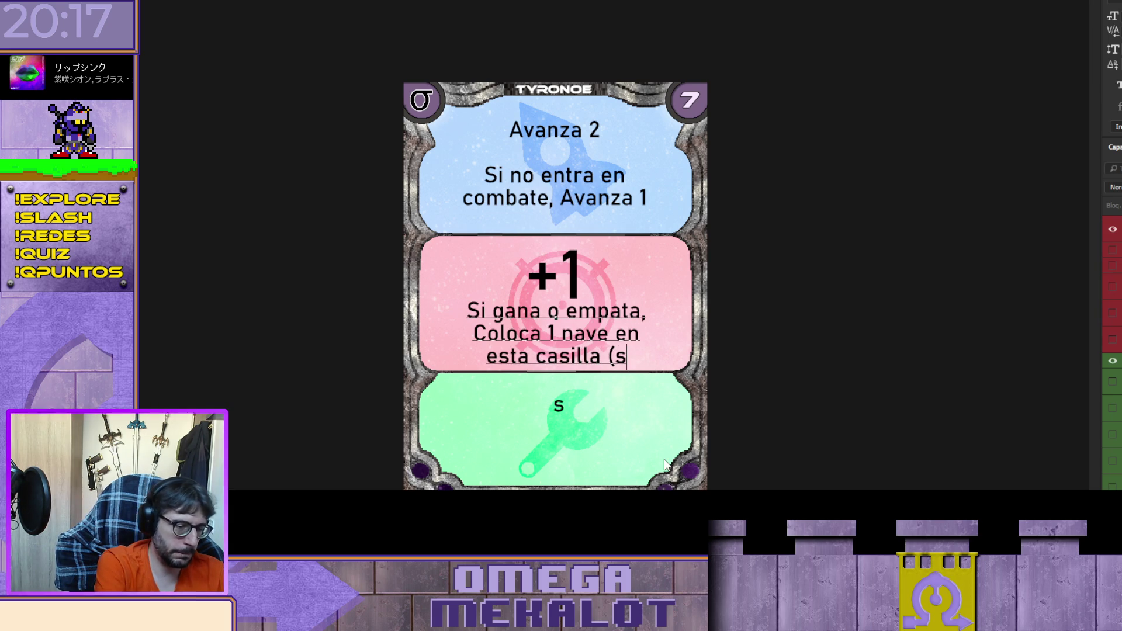
pyautogui.write('i hay siti')
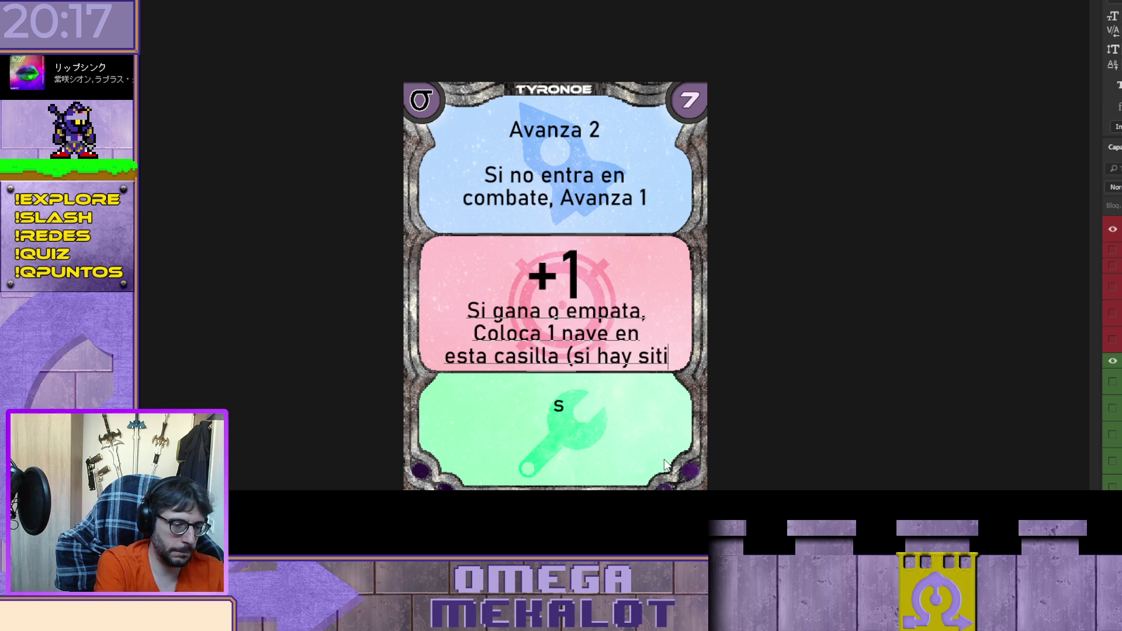
pyautogui.write('o)')
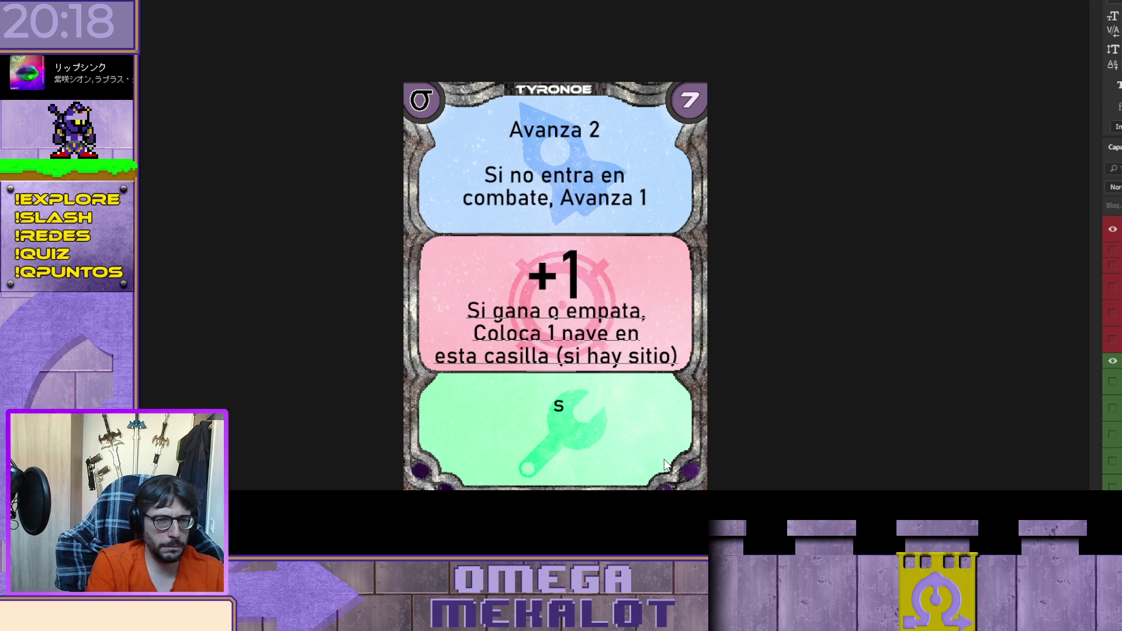
pyautogui.press('Delete')
pyautogui.press('Right')
pyautogui.press('Right')
pyautogui.press('Right')
pyautogui.press('Return')
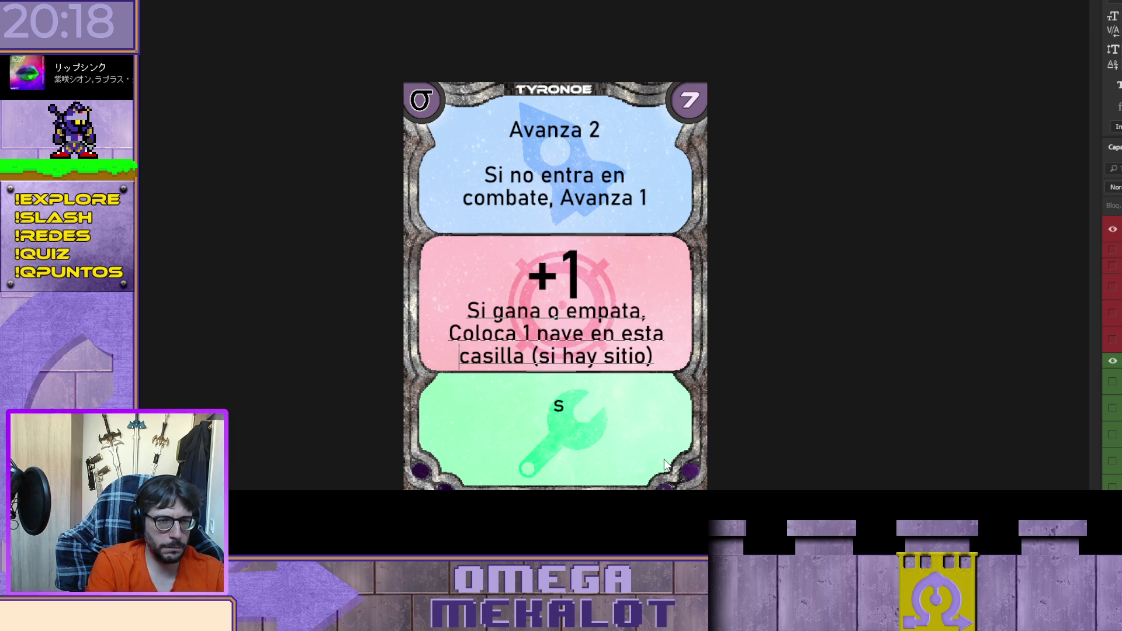
pyautogui.hotkey('ctrl', 'Return')
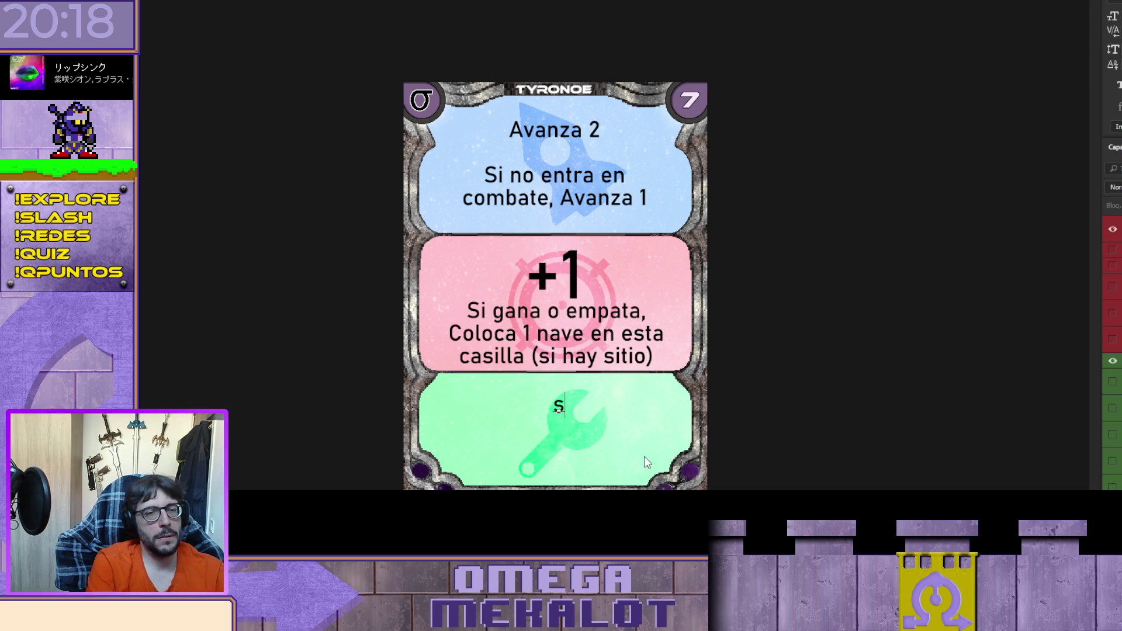
pyautogui.hotkey('ctrl', 'a')
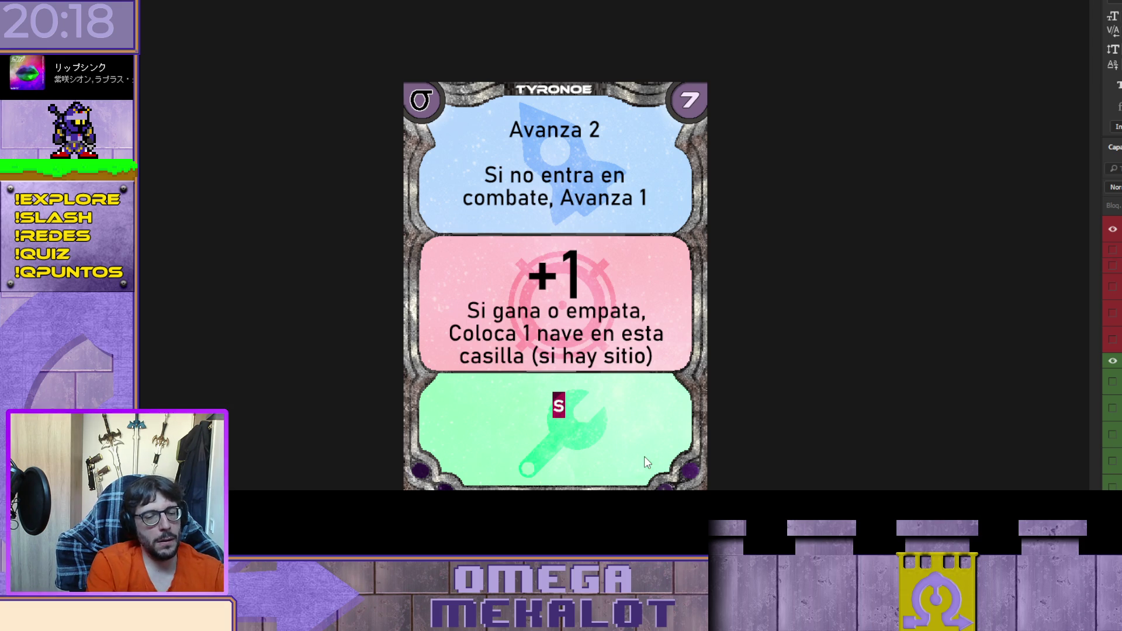
# Step: Delete the stray 'S' from the green panel's text box
pyautogui.press('BackSpace')
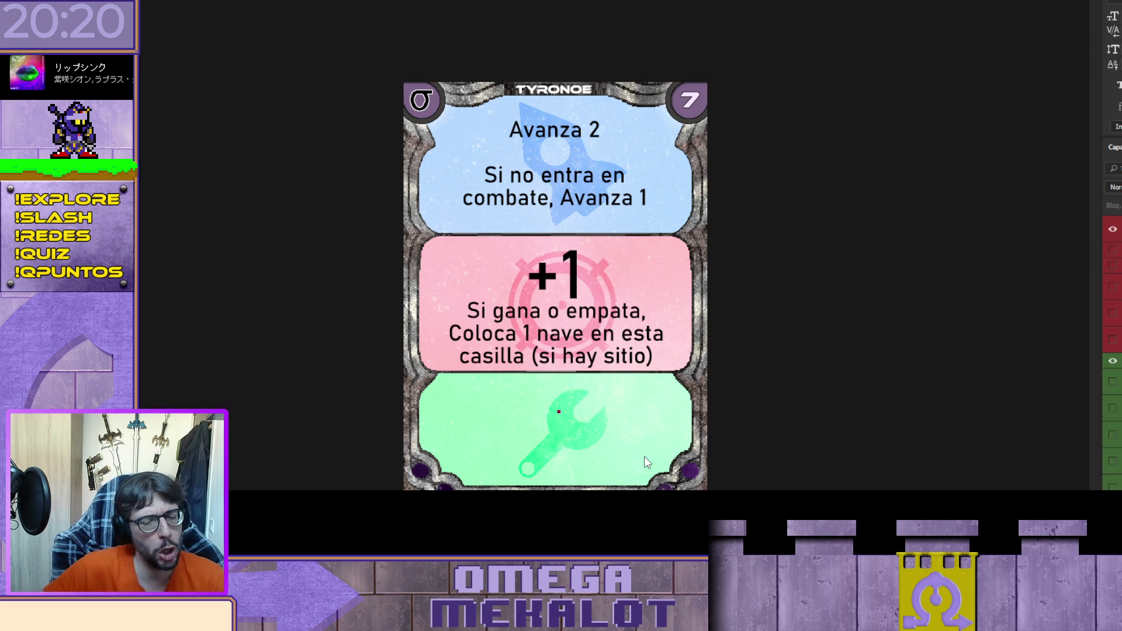
# Step: Type 'Anula las cartas de Mantenimiento de los jugadores' into the green panel
pyautogui.write('Ani')
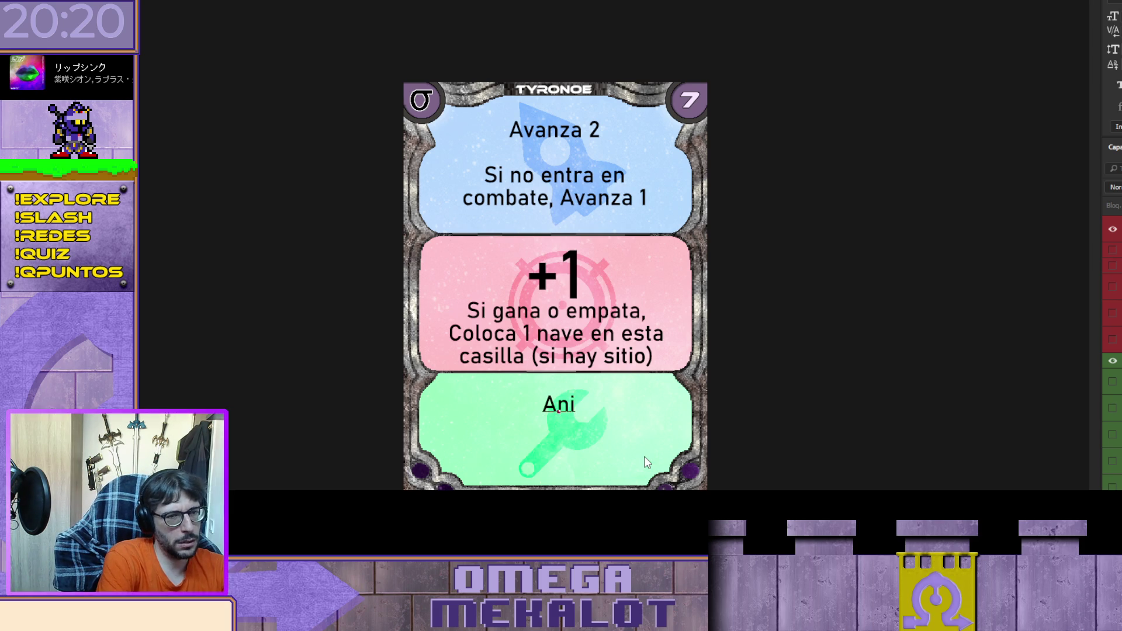
pyautogui.press('BackSpace')
pyautogui.write('ula')
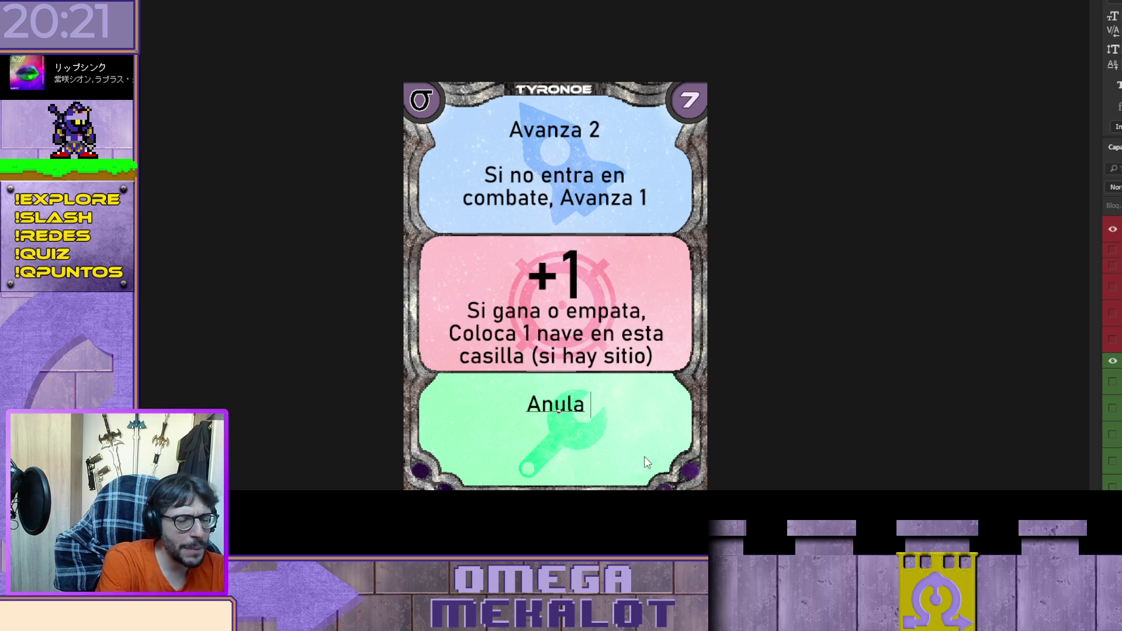
pyautogui.write('la carta')
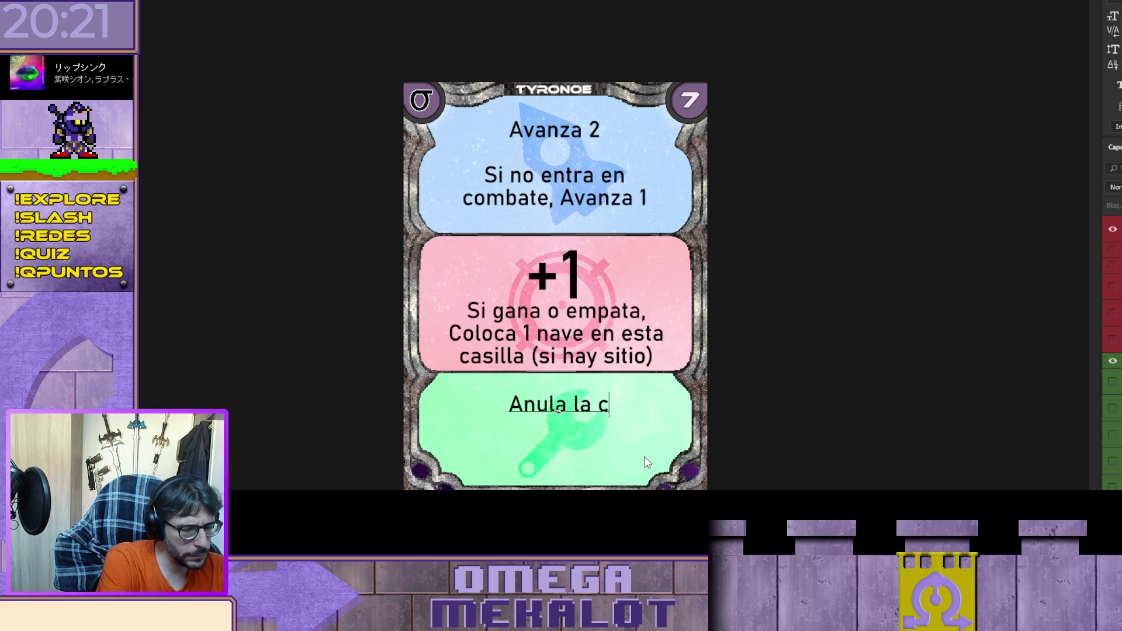
pyautogui.press('BackSpace')
pyautogui.press('BackSpace')
pyautogui.press('BackSpace')
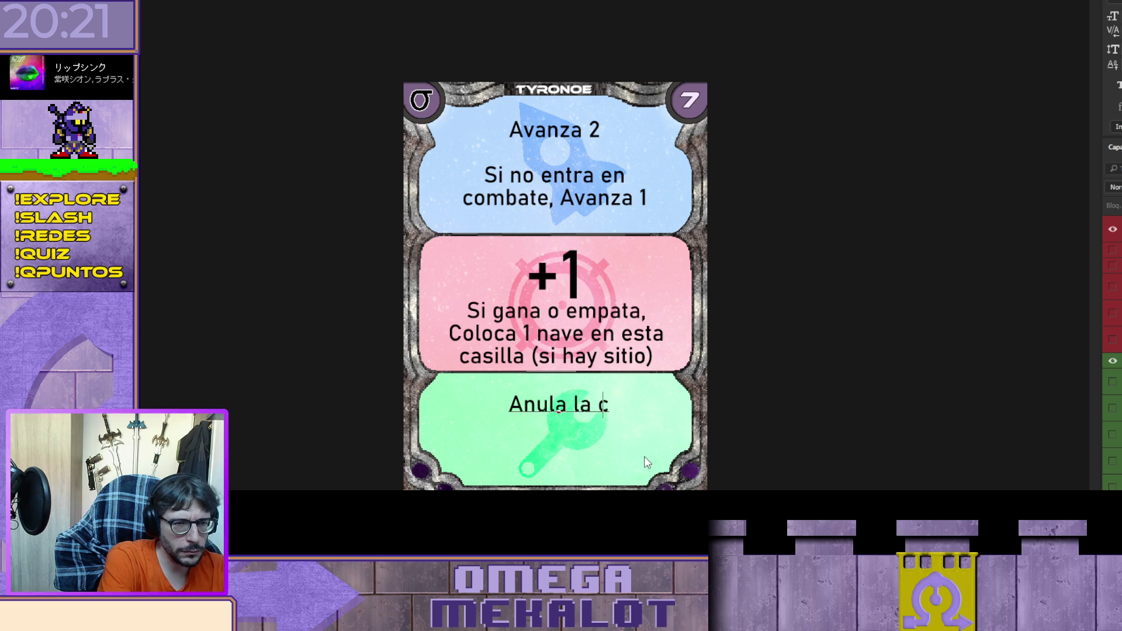
pyautogui.write('as cartas ')
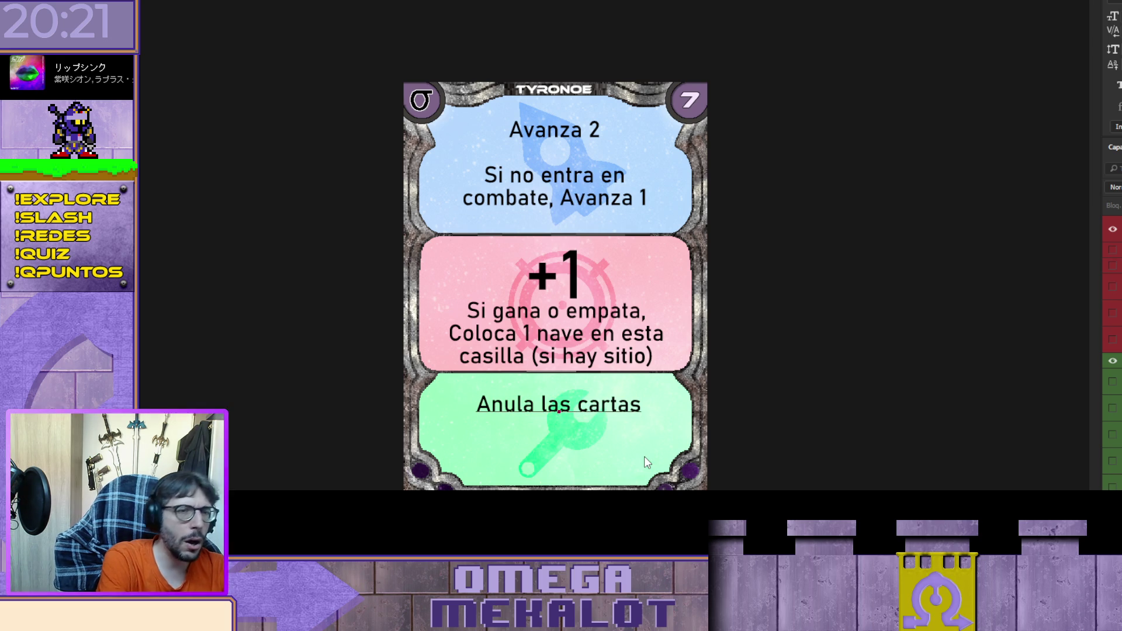
pyautogui.write('de')
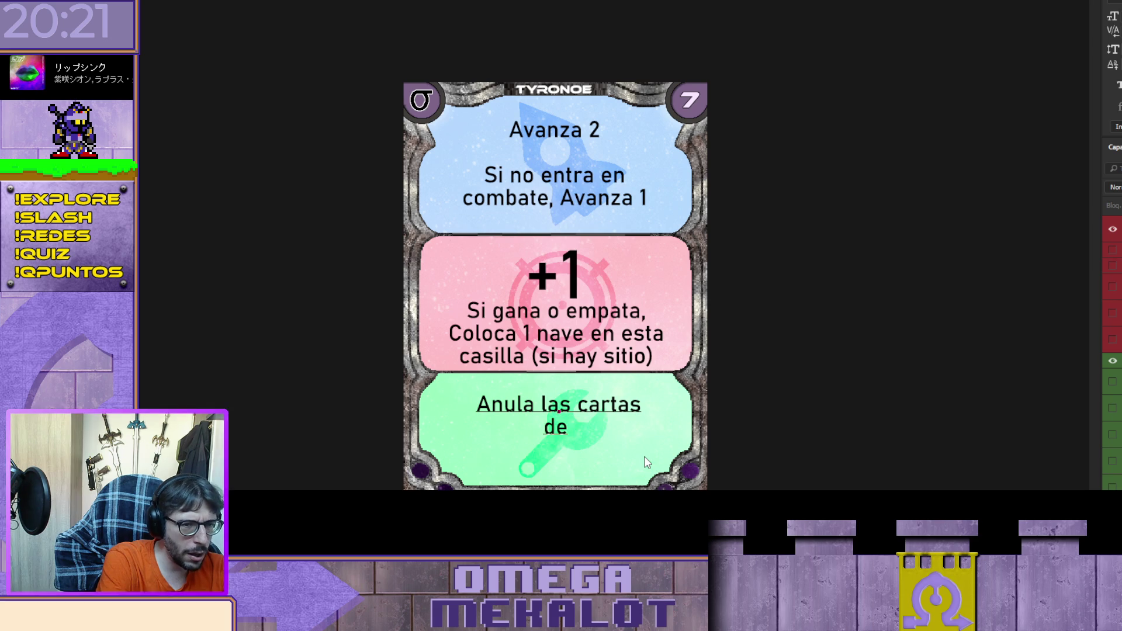
pyautogui.write(' Mantenimiento')
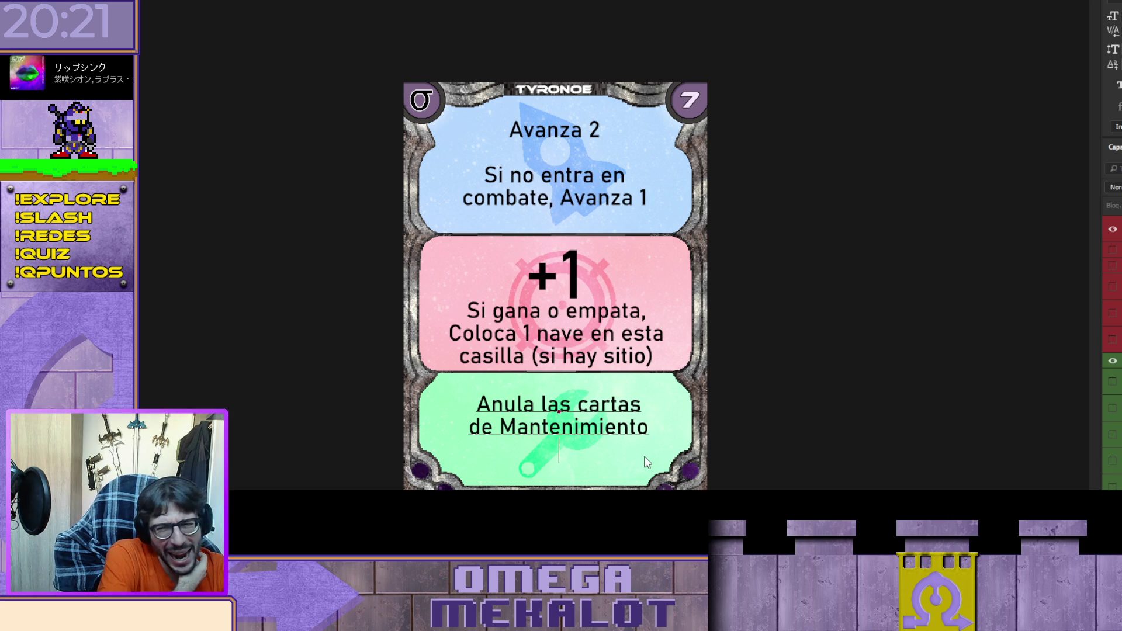
pyautogui.write('de los jugadores')
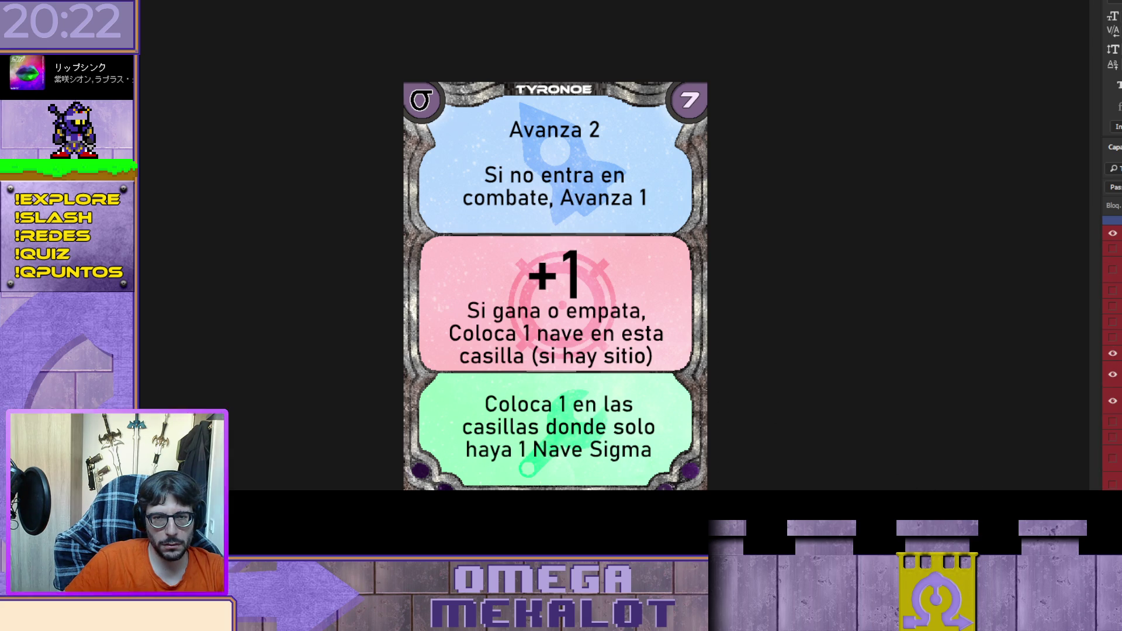
# Step: Swap the pink panel to '+0 Si es derrotado' and the blue panel to 'Coloca X'
pyautogui.click(1113, 339)
pyautogui.click(1113, 354)
pyautogui.scroll(5, 1116, 357)
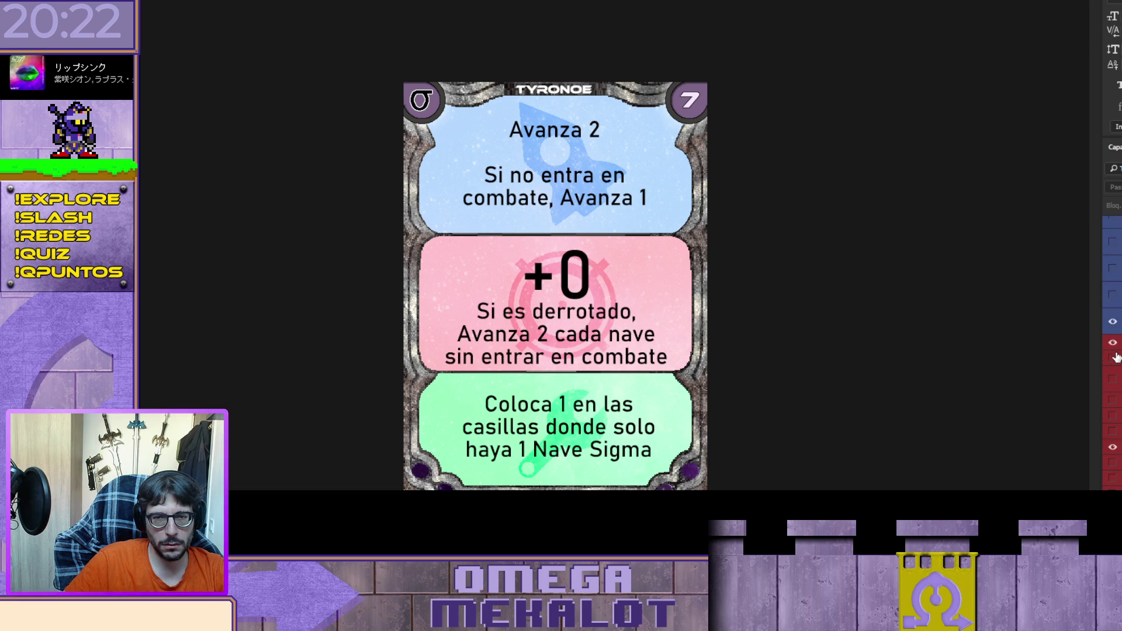
pyautogui.click(1112, 389)
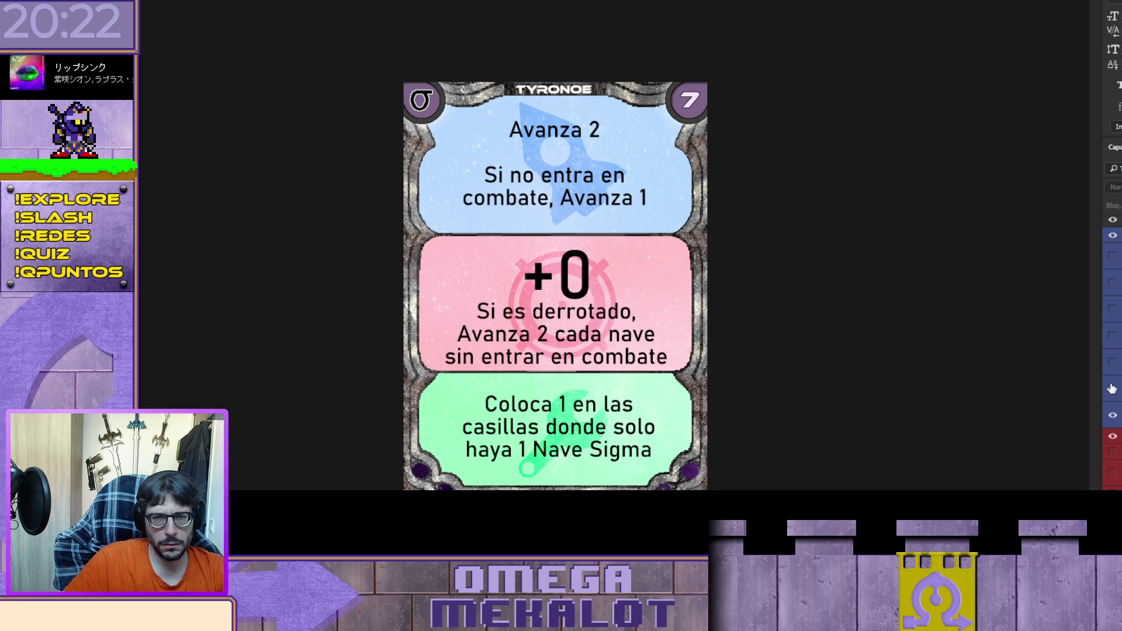
pyautogui.click(1112, 414)
# Step: Show the CLITON title and set the card's cost to 8
pyautogui.scroll(3, 1116, 409)
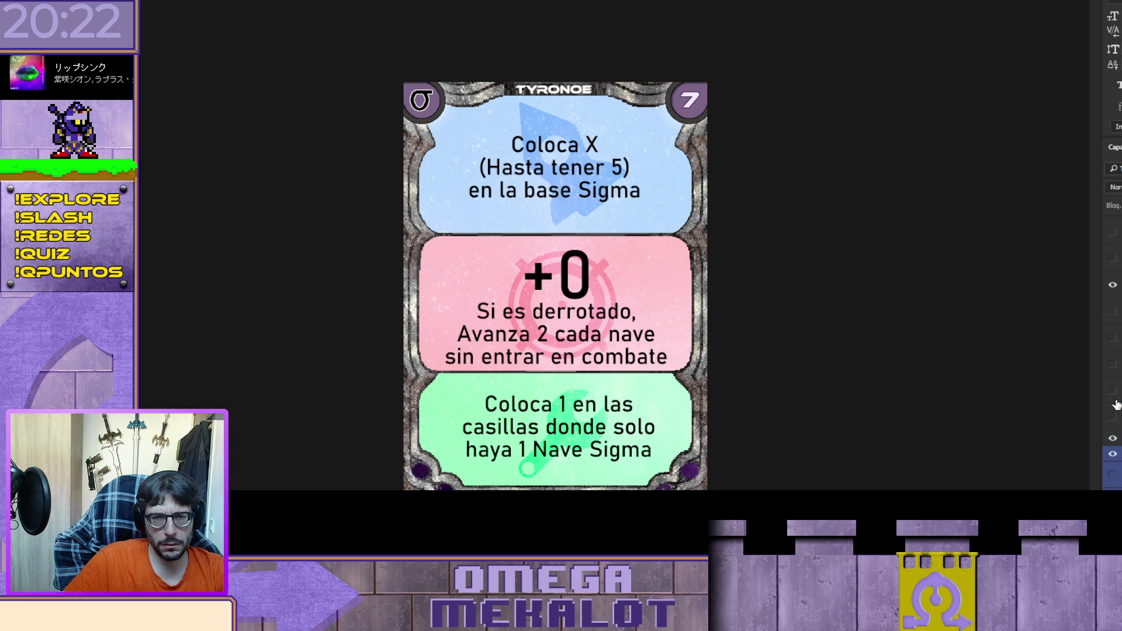
pyautogui.click(1112, 364)
pyautogui.scroll(-3, 1113, 362)
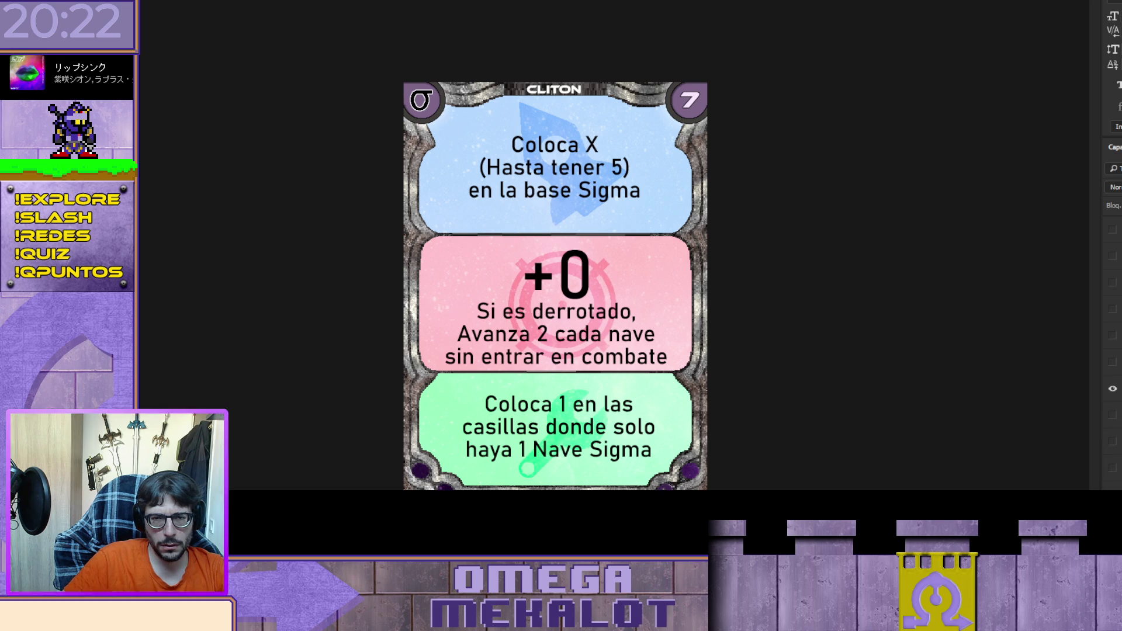
pyautogui.click(1112, 388)
pyautogui.click(1116, 390)
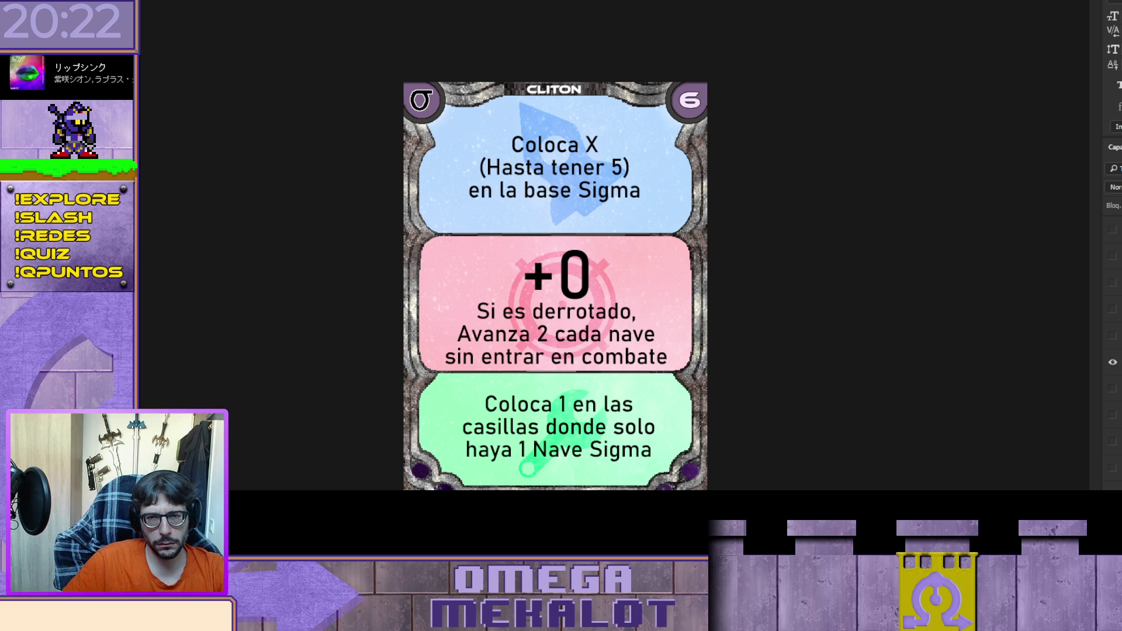
pyautogui.click(1112, 430)
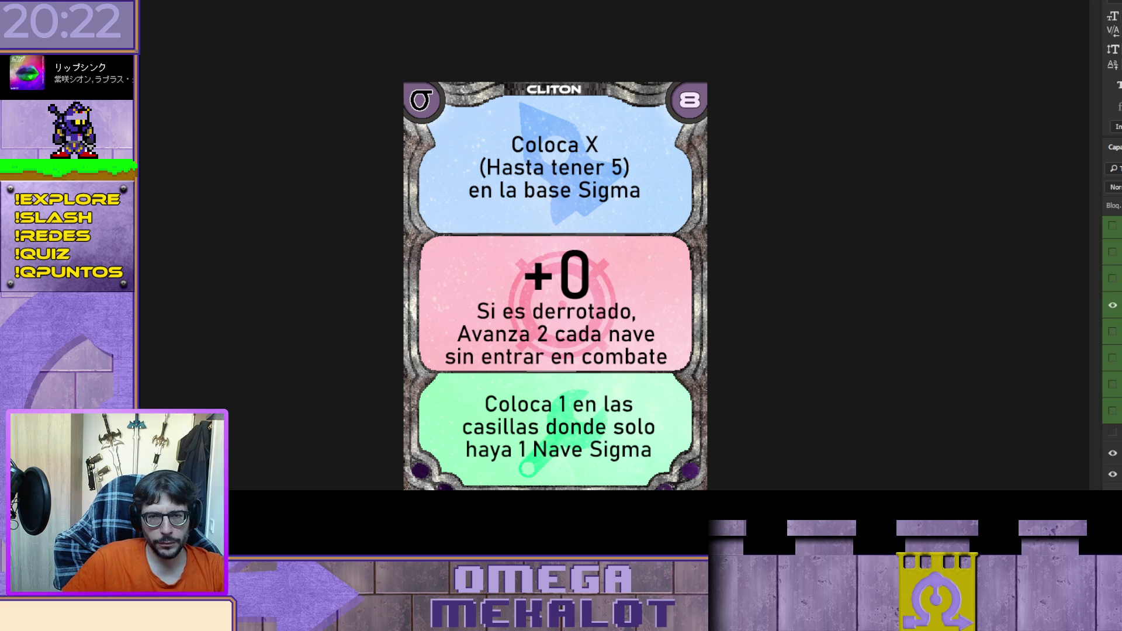
# Step: Compare the green-panel texts, then show pink 'Mueve a esta casilla' and blue 'Avanza 2'
pyautogui.click(1112, 357)
pyautogui.click(1112, 304)
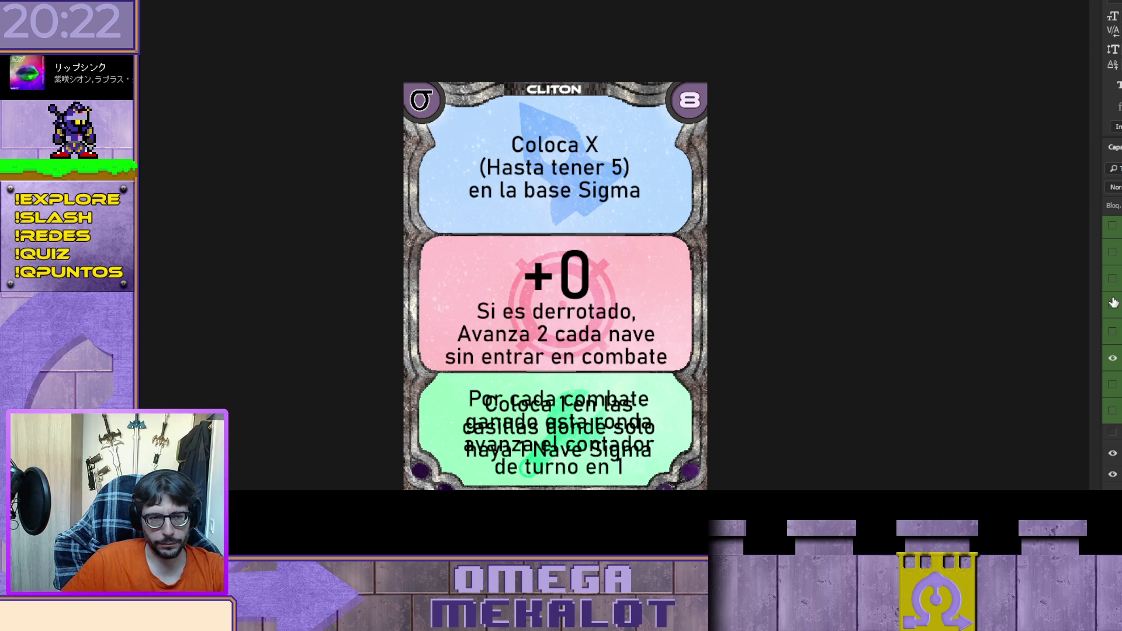
pyautogui.click(1113, 302)
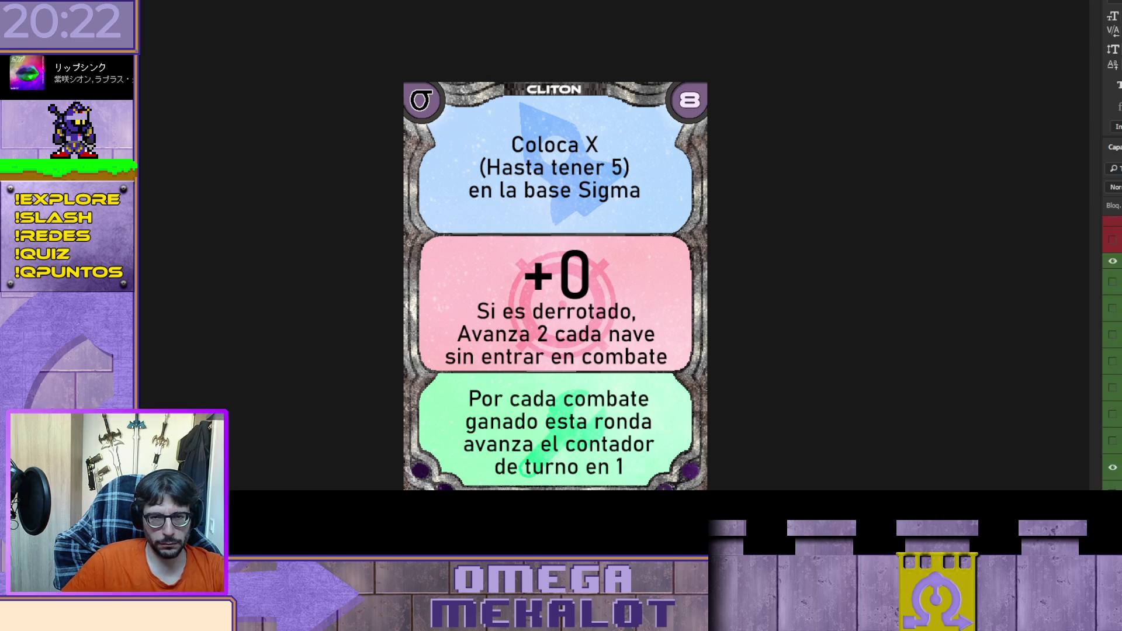
pyautogui.click(1112, 339)
pyautogui.click(1113, 306)
pyautogui.scroll(3, 1114, 342)
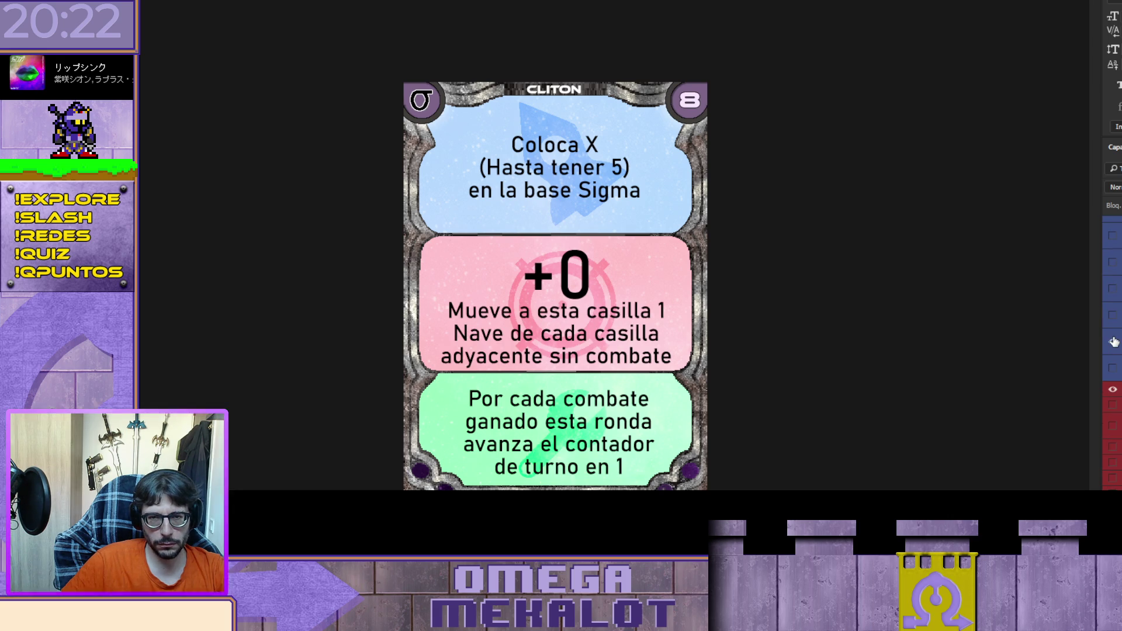
pyautogui.click(1113, 368)
pyautogui.click(1112, 344)
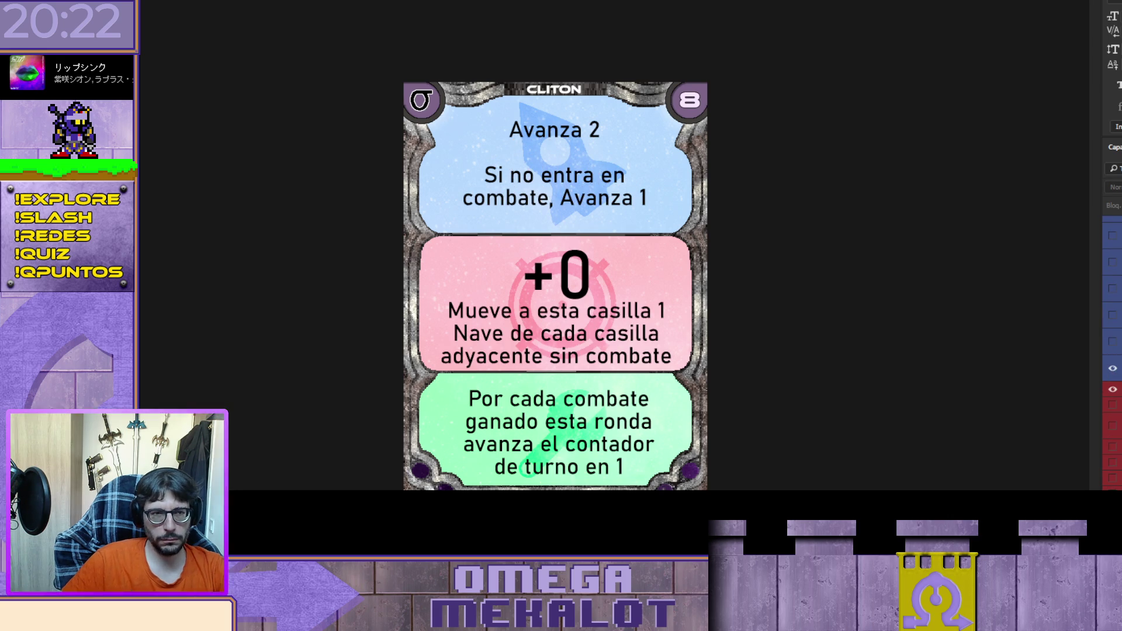
# Step: Change the card title layer from CLITON to MAZOE
pyautogui.scroll(5, 1113, 310)
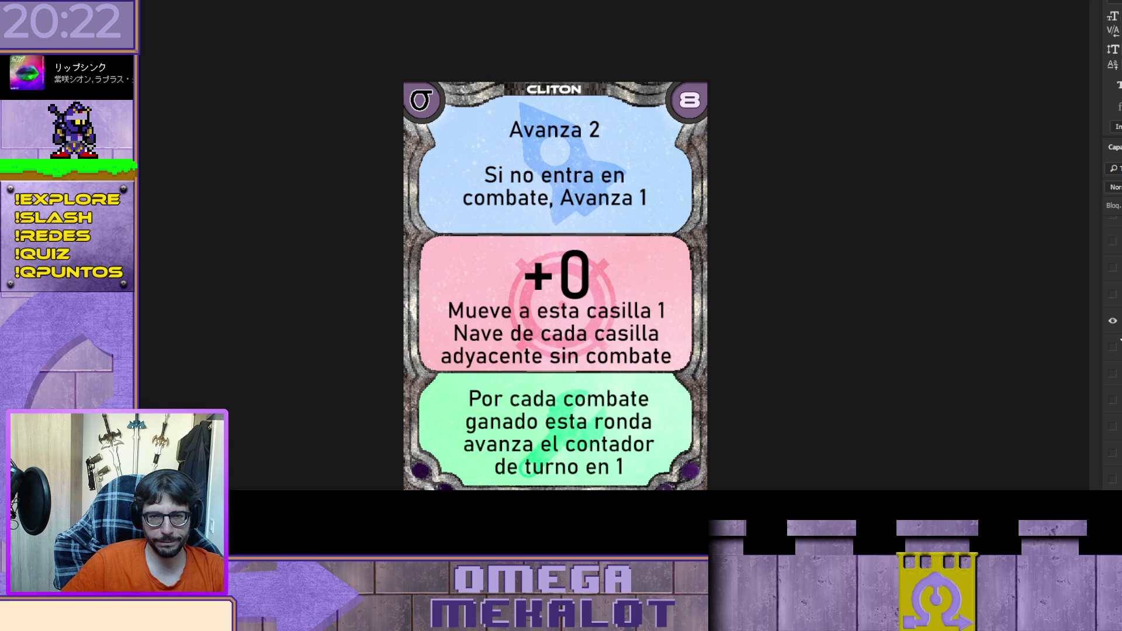
pyautogui.click(1112, 374)
pyautogui.click(1113, 320)
pyautogui.scroll(-5, 1112, 350)
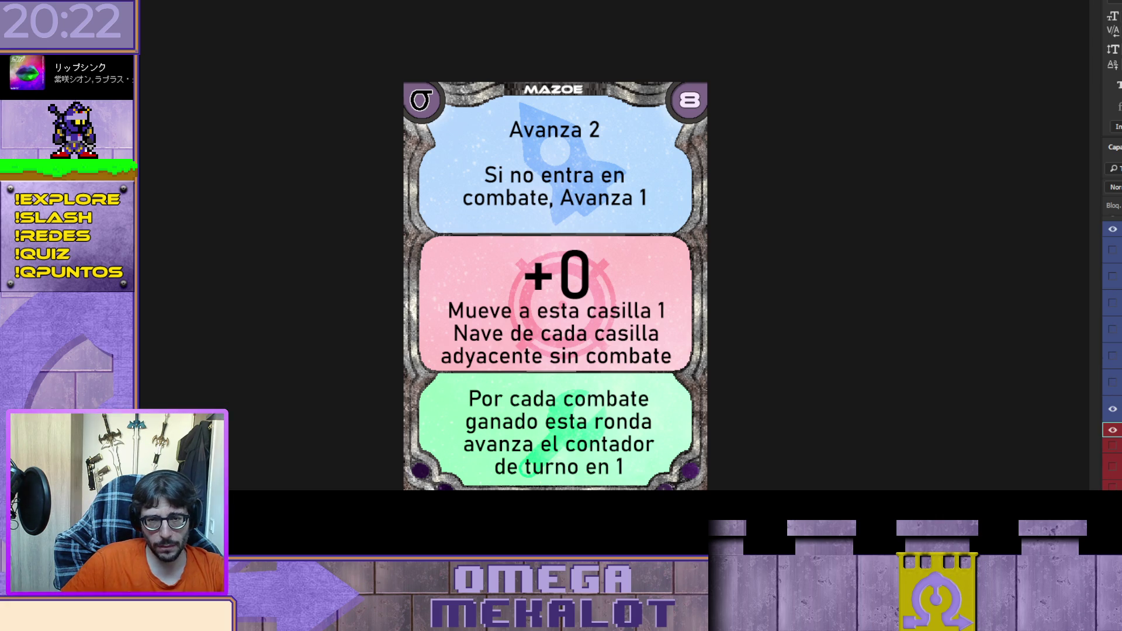
pyautogui.scroll(-2, 1112, 351)
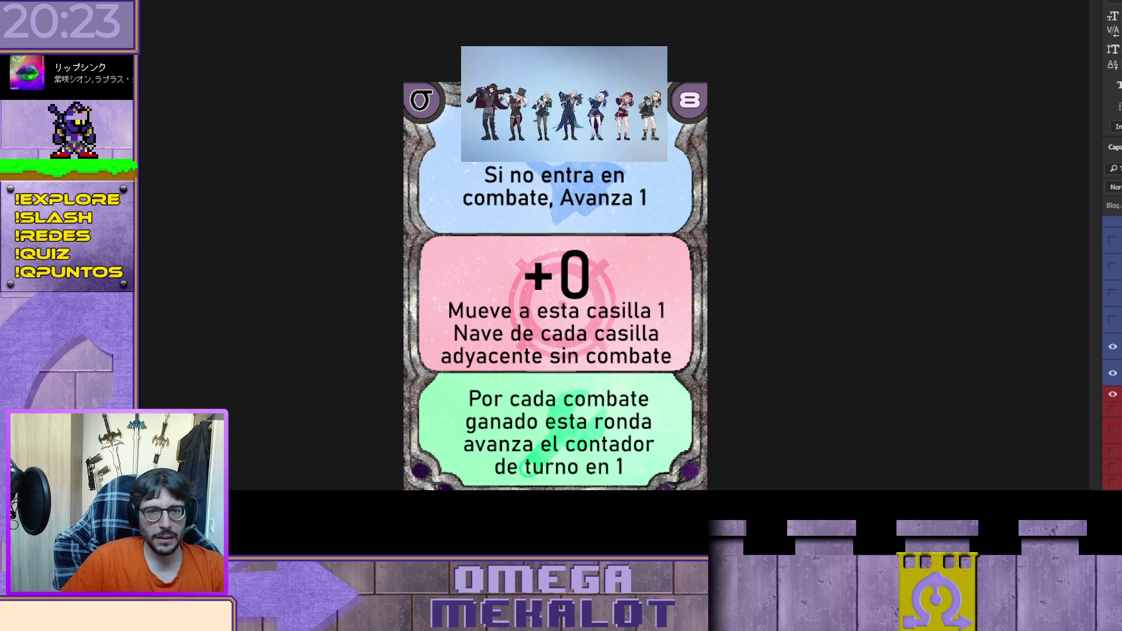
pyautogui.scroll(-2, 1111, 351)
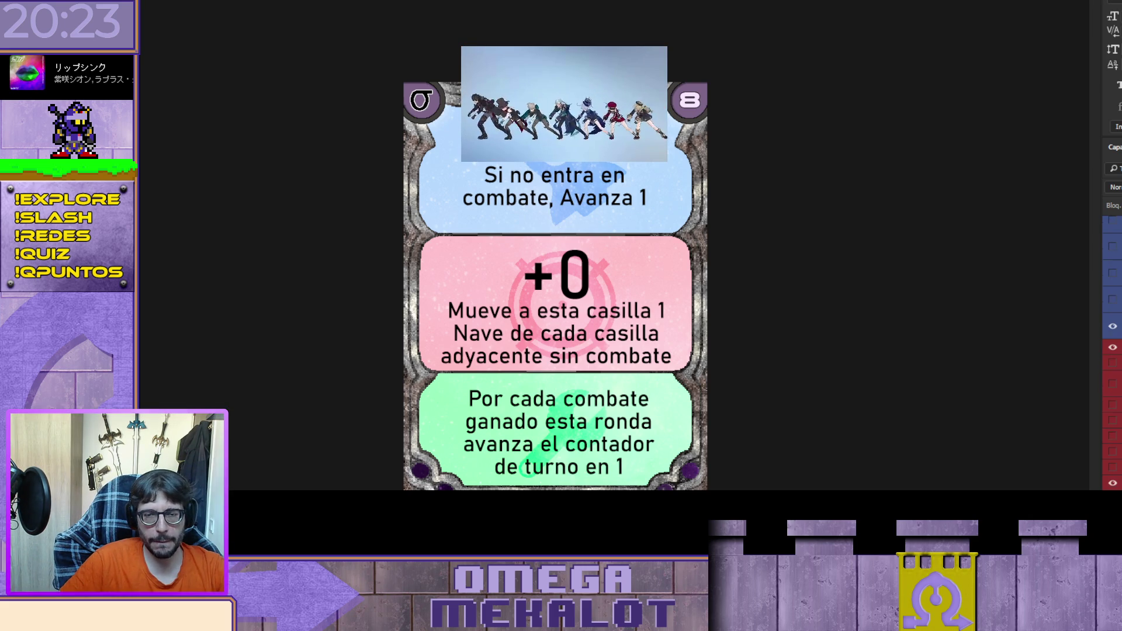
pyautogui.scroll(1, 1112, 351)
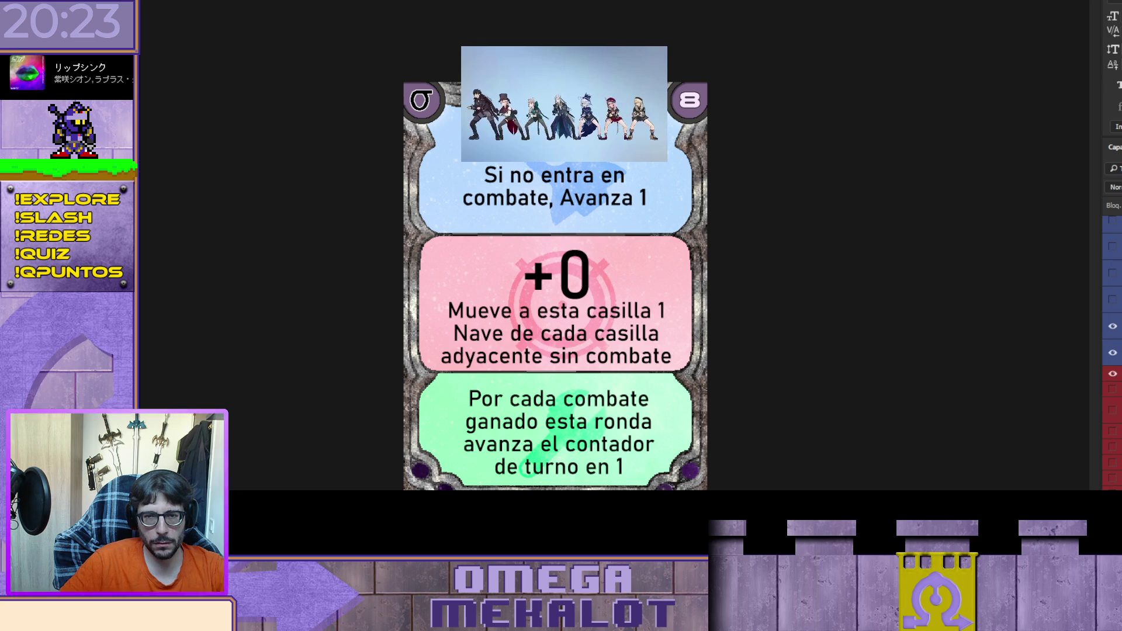
pyautogui.scroll(1, 1112, 351)
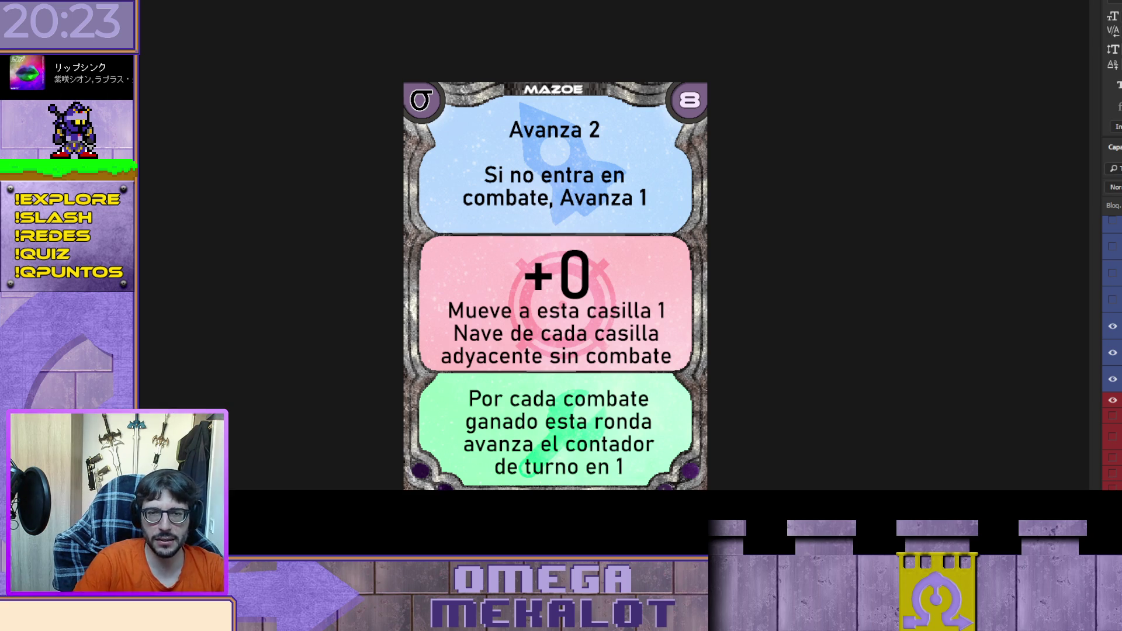
pyautogui.click(1111, 352)
pyautogui.click(1112, 378)
pyautogui.scroll(-3, 1112, 351)
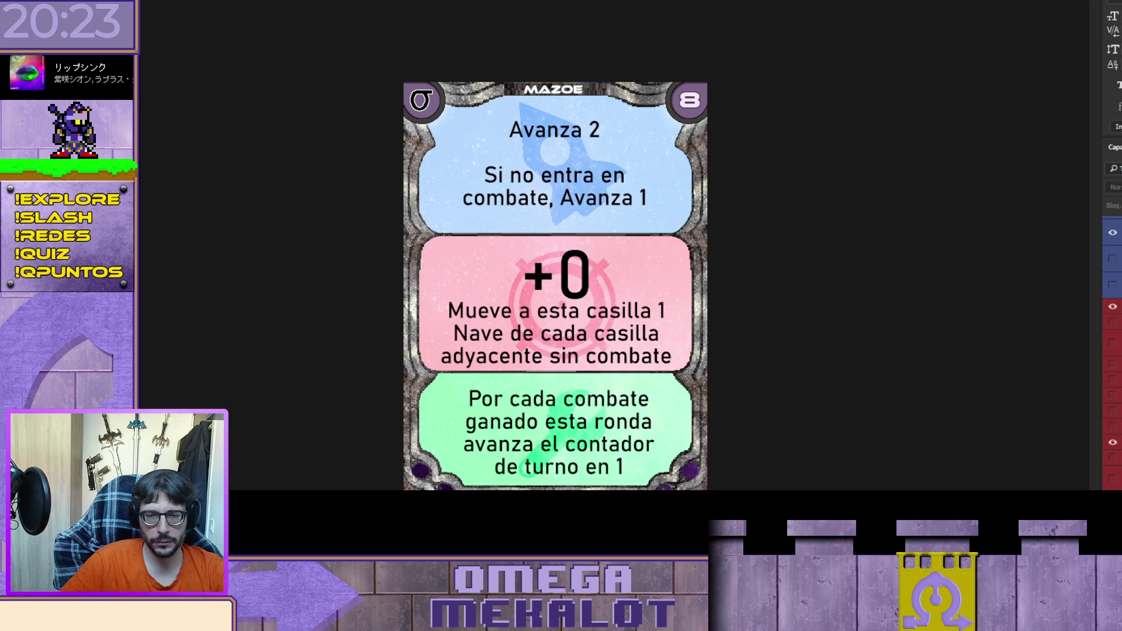
pyautogui.click(1112, 458)
pyautogui.click(1113, 461)
pyautogui.click(1112, 443)
pyautogui.click(1112, 458)
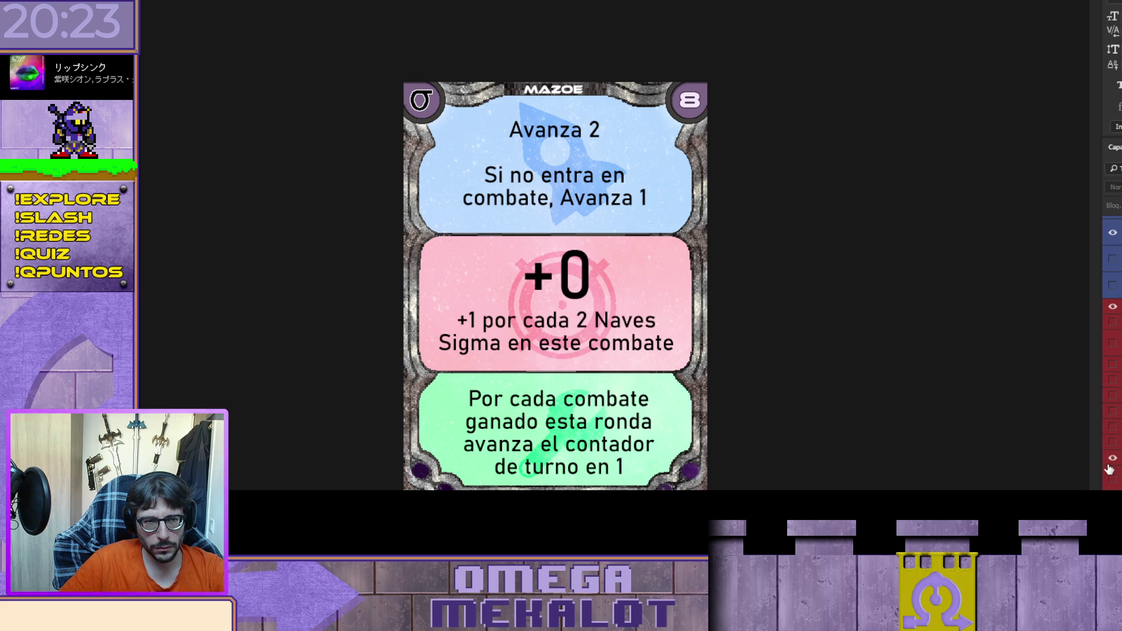
pyautogui.click(1112, 458)
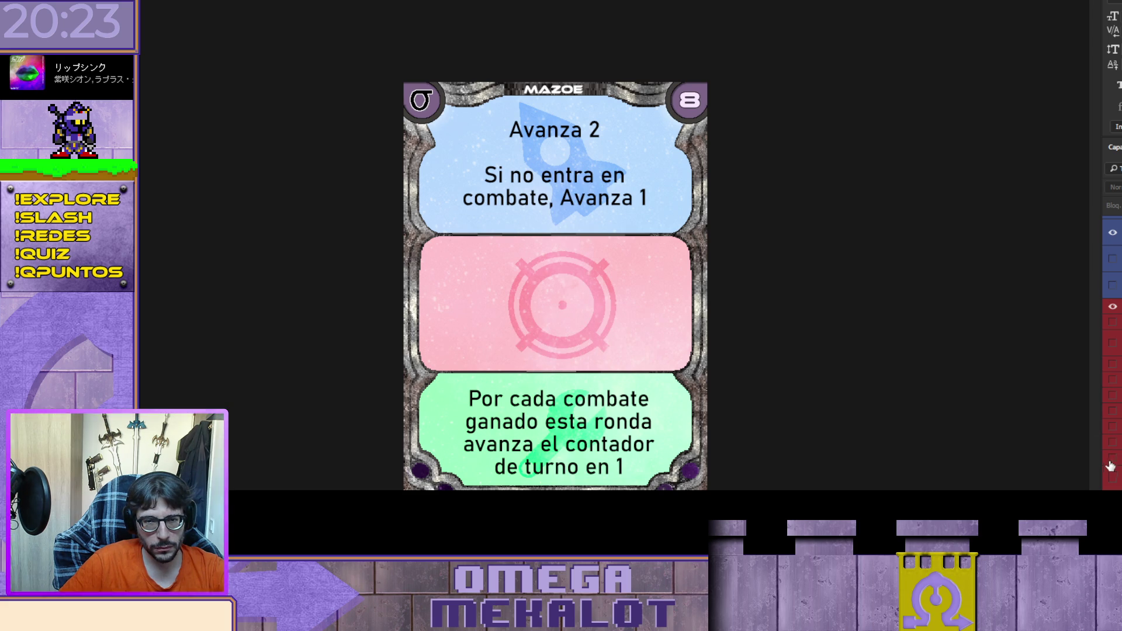
pyautogui.click(1112, 442)
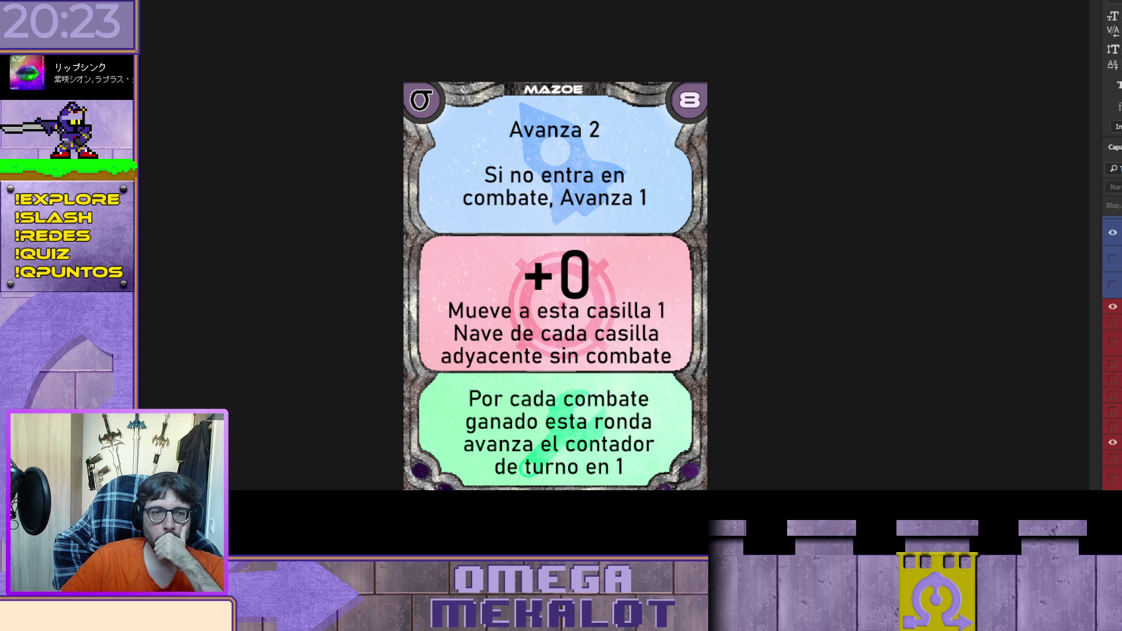
pyautogui.scroll(-2, 1111, 351)
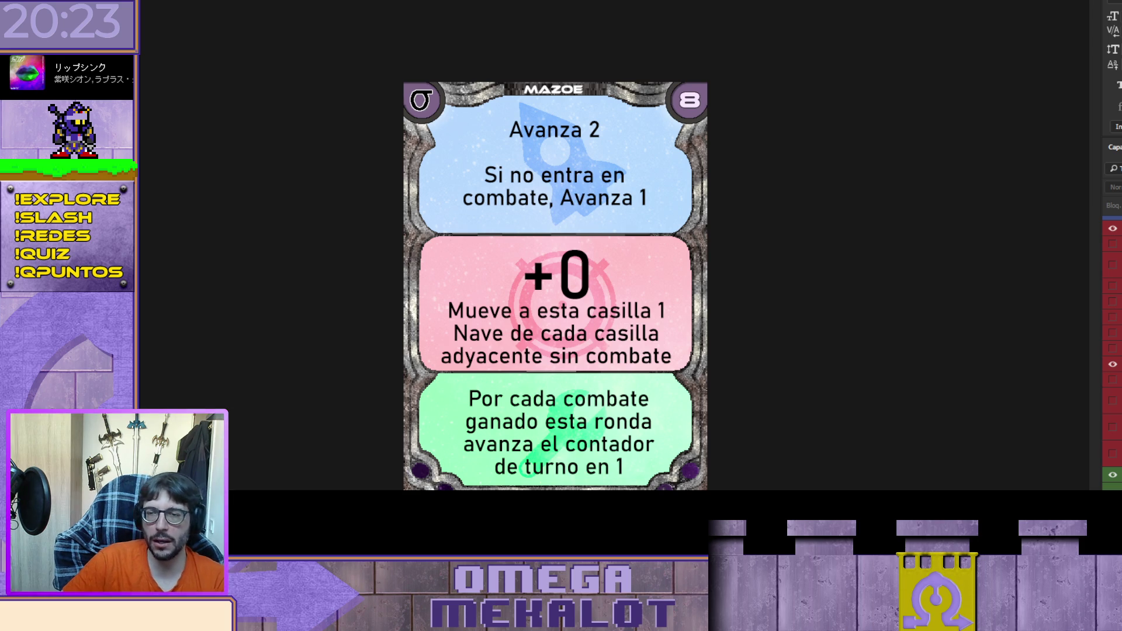
pyautogui.scroll(-5, 1112, 350)
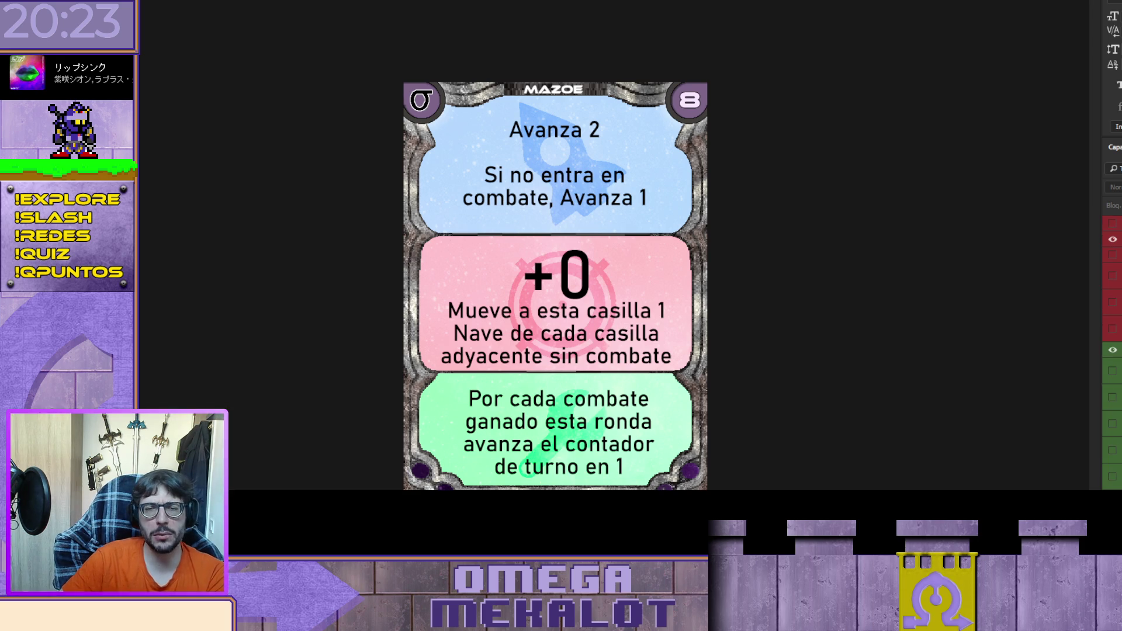
pyautogui.scroll(-3, 1112, 351)
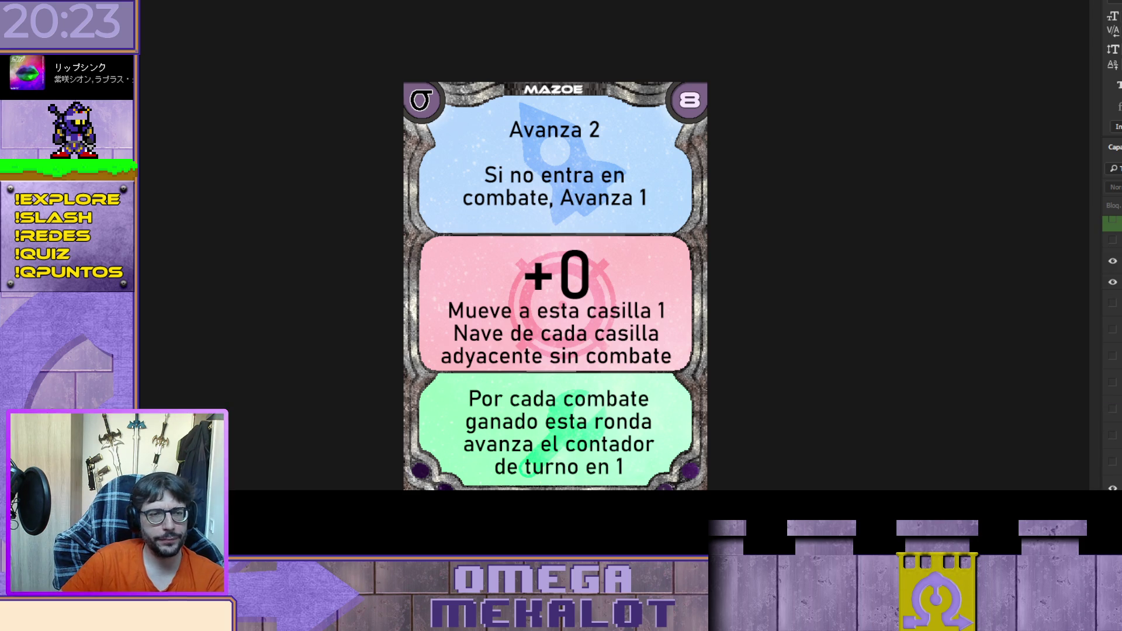
pyautogui.scroll(5, 1112, 350)
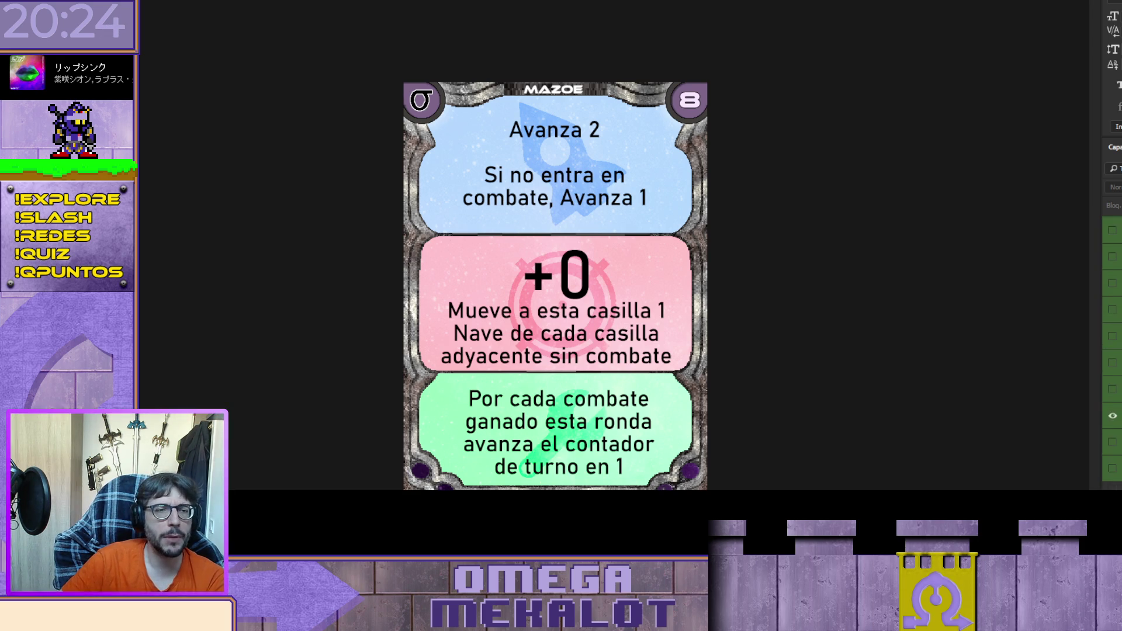
pyautogui.scroll(4, 1112, 350)
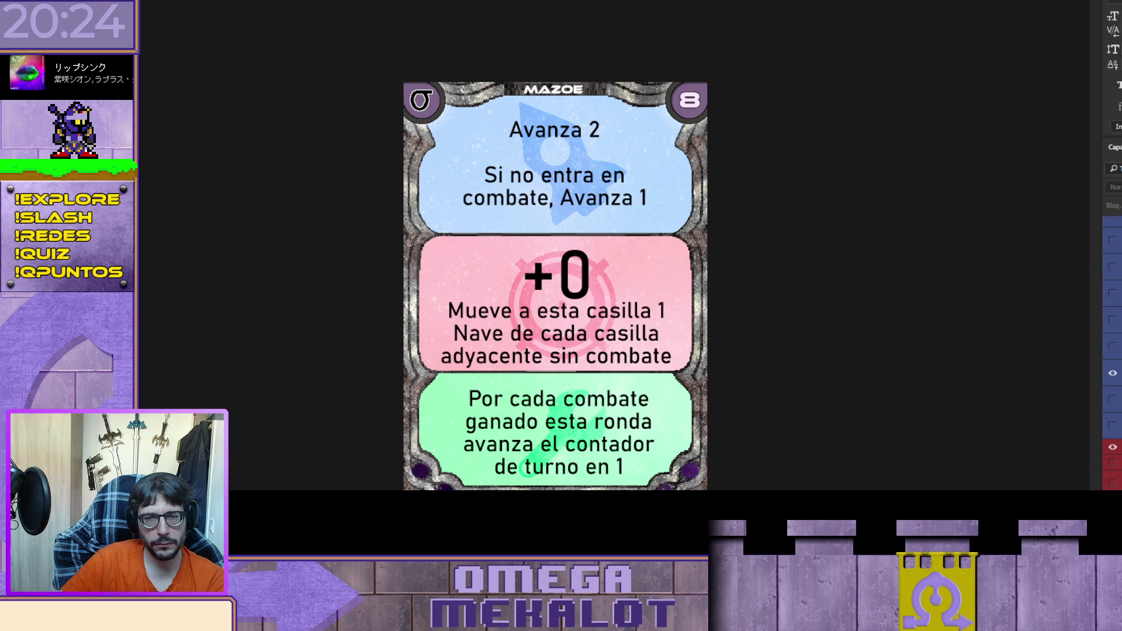
# Step: Toggle the alternative blue-panel text layers on and off to compare them
pyautogui.click(1112, 348)
pyautogui.click(1112, 351)
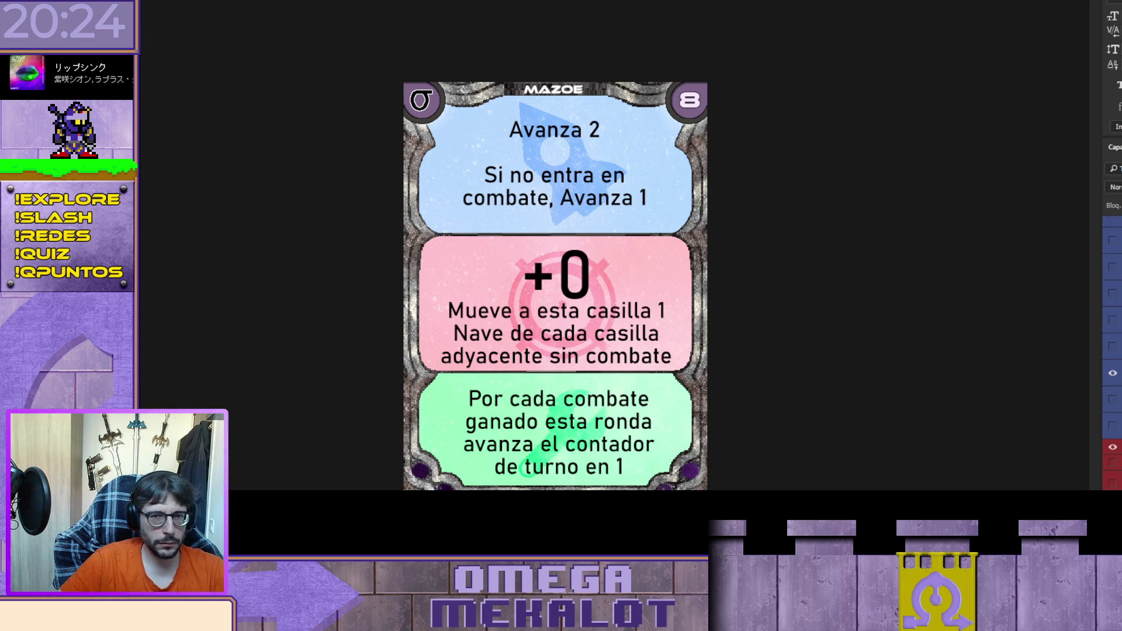
pyautogui.click(1112, 347)
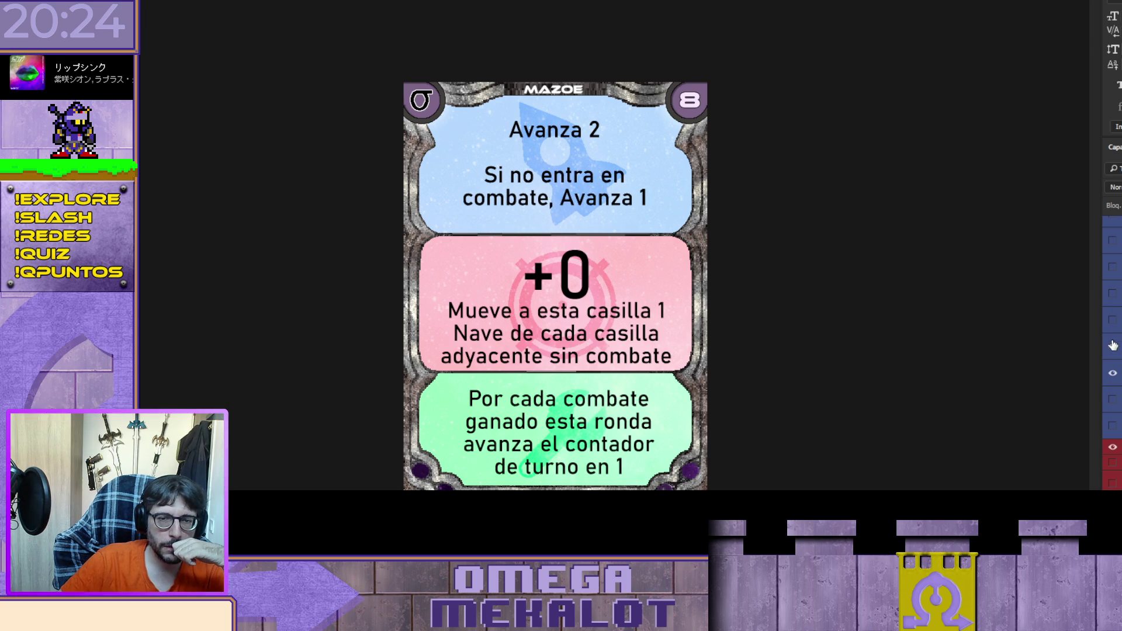
pyautogui.click(1112, 320)
pyautogui.click(1113, 294)
pyautogui.click(1112, 269)
pyautogui.click(1113, 267)
pyautogui.click(1113, 294)
pyautogui.click(1111, 320)
# Step: Clear the blue panel to the rocket and preview the 'Coloca 1' and 'Avanza 2 ignorando' variants
pyautogui.click(1112, 347)
pyautogui.click(1112, 373)
pyautogui.click(1113, 241)
pyautogui.click(1113, 267)
pyautogui.click(1113, 267)
pyautogui.click(1113, 240)
pyautogui.click(1113, 267)
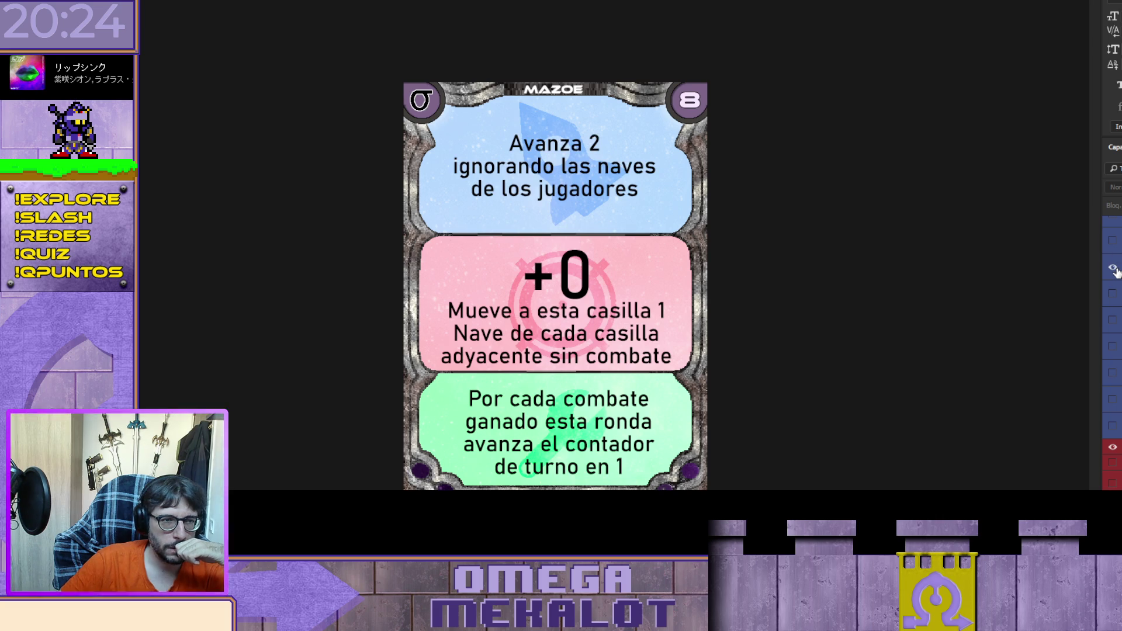
pyautogui.click(1113, 267)
pyautogui.scroll(2, 1110, 286)
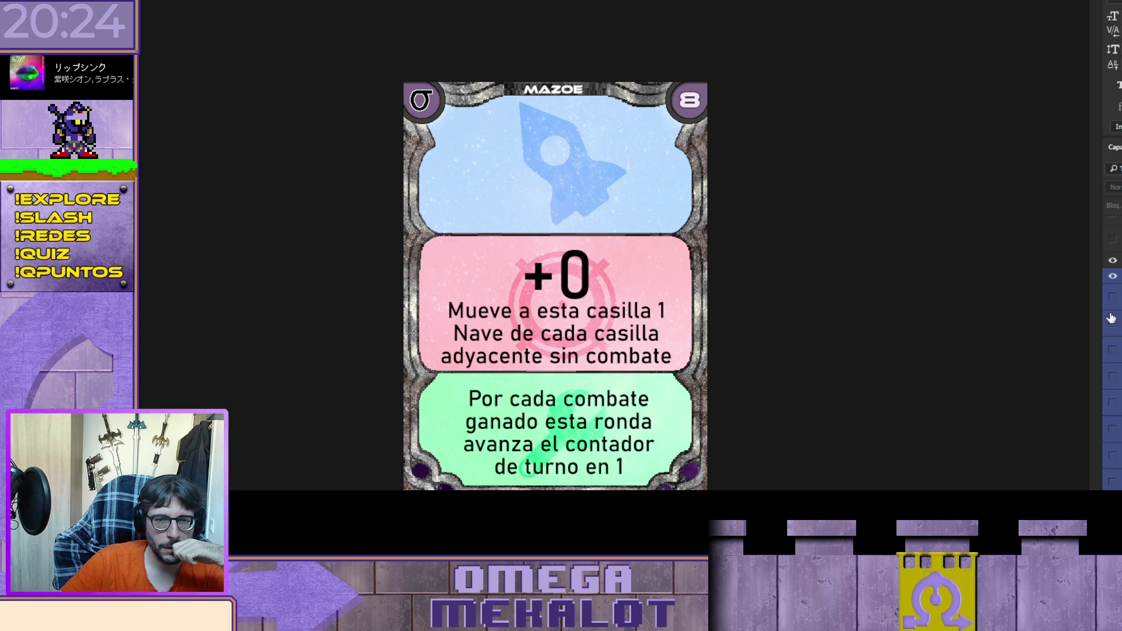
# Step: Preview the Coloca 1 variants: casilla especial, adyacentes a la base Sigma, casilla conquistada
pyautogui.click(1112, 297)
pyautogui.click(1112, 297)
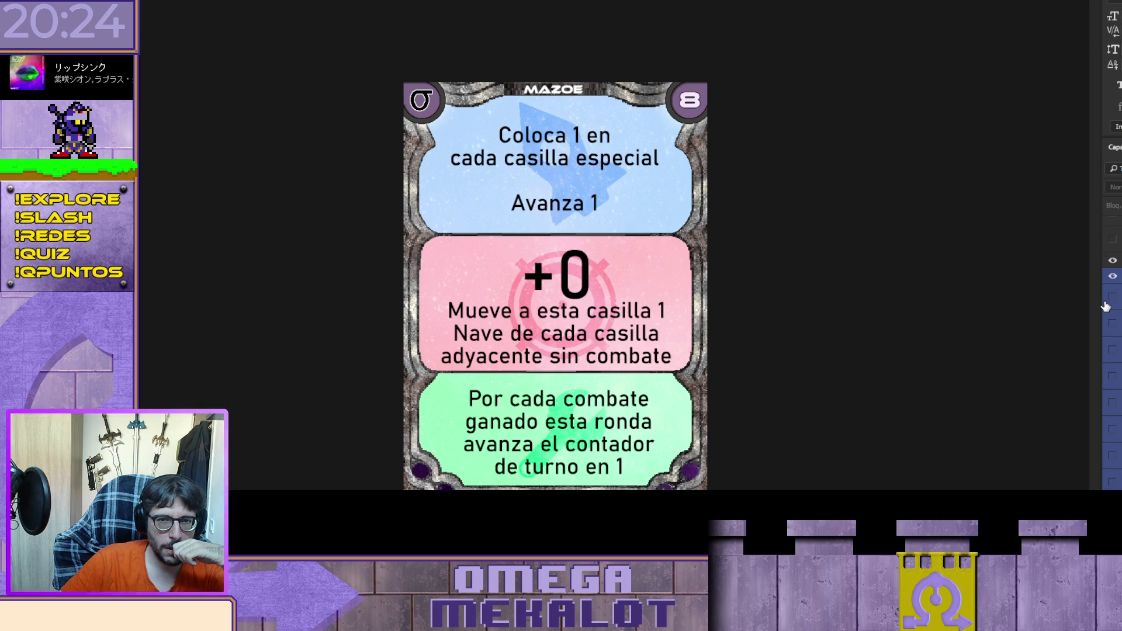
pyautogui.click(1112, 321)
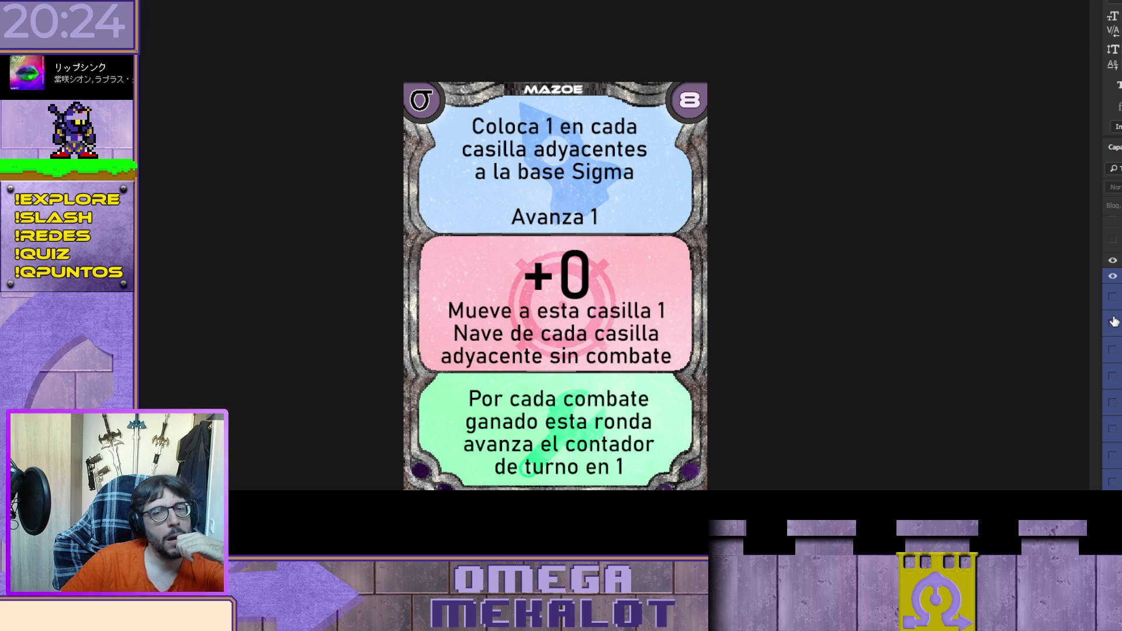
pyautogui.click(1113, 322)
pyautogui.click(1112, 349)
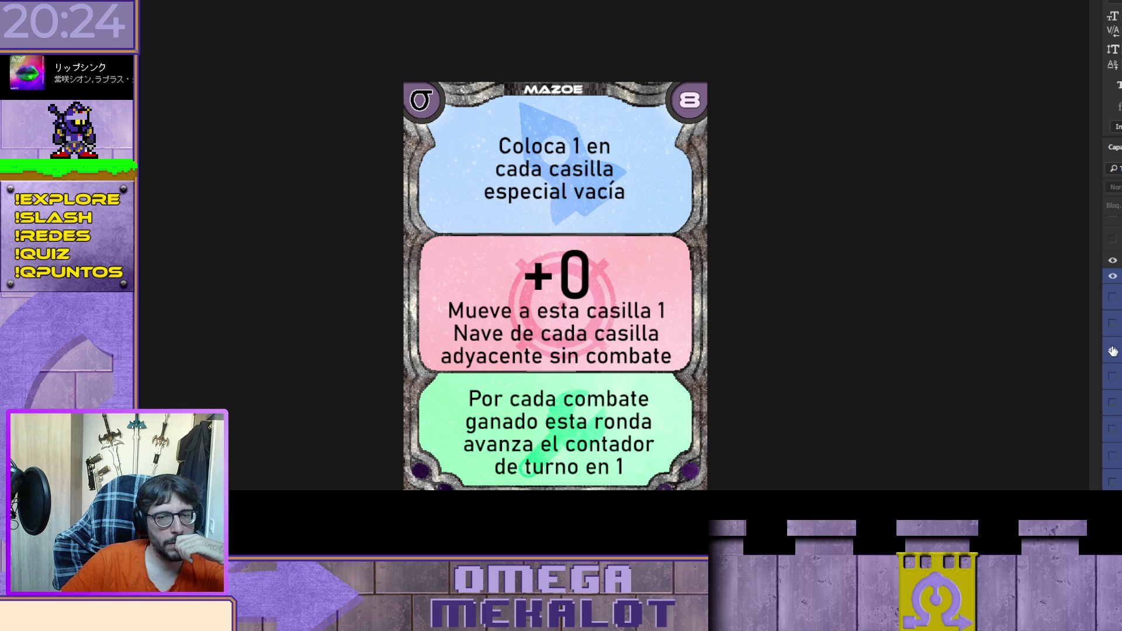
pyautogui.click(1112, 351)
# Step: Step past 'Coloca X (Hasta tener 5)' to the other copy of the 'Avanza 2' text
pyautogui.click(1113, 403)
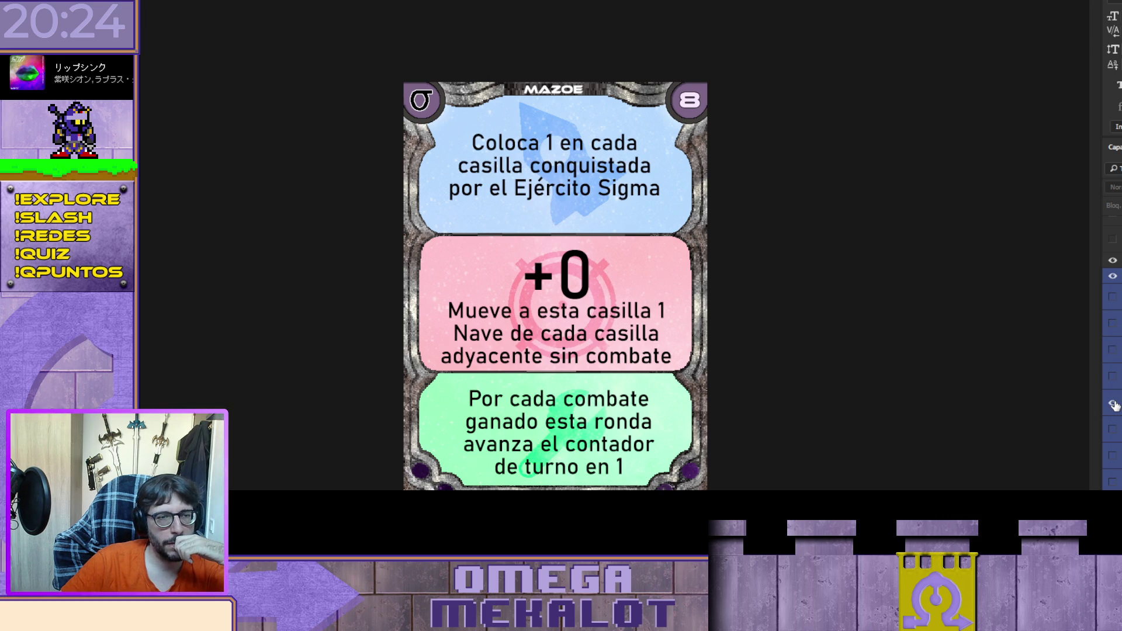
pyautogui.click(1112, 403)
pyautogui.click(1112, 430)
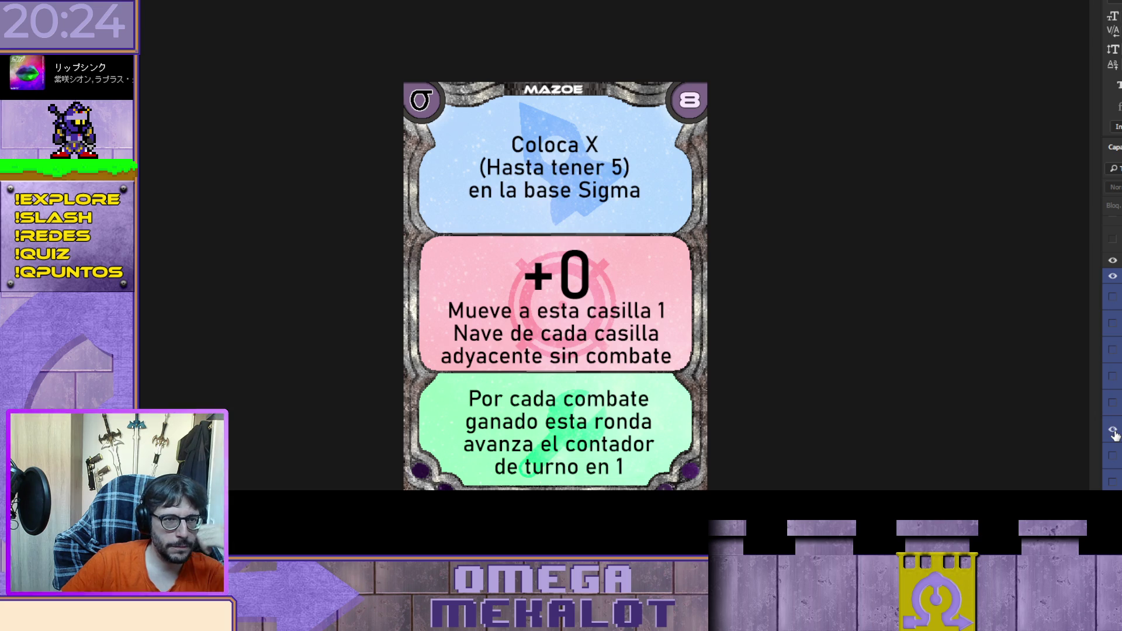
pyautogui.click(1113, 431)
pyautogui.click(1113, 456)
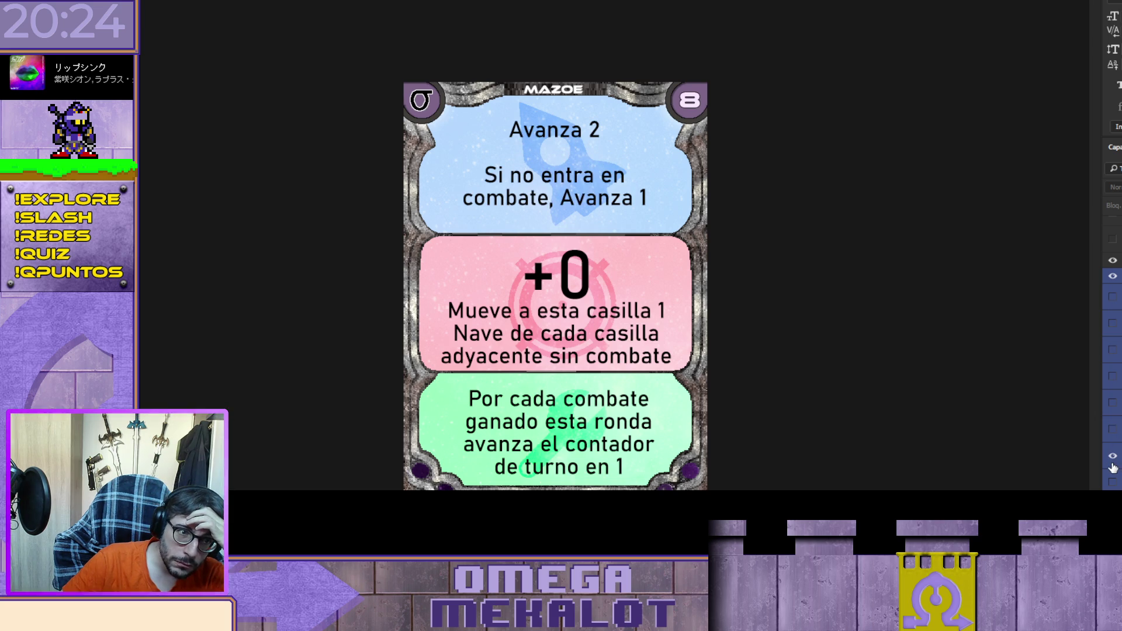
pyautogui.click(1112, 458)
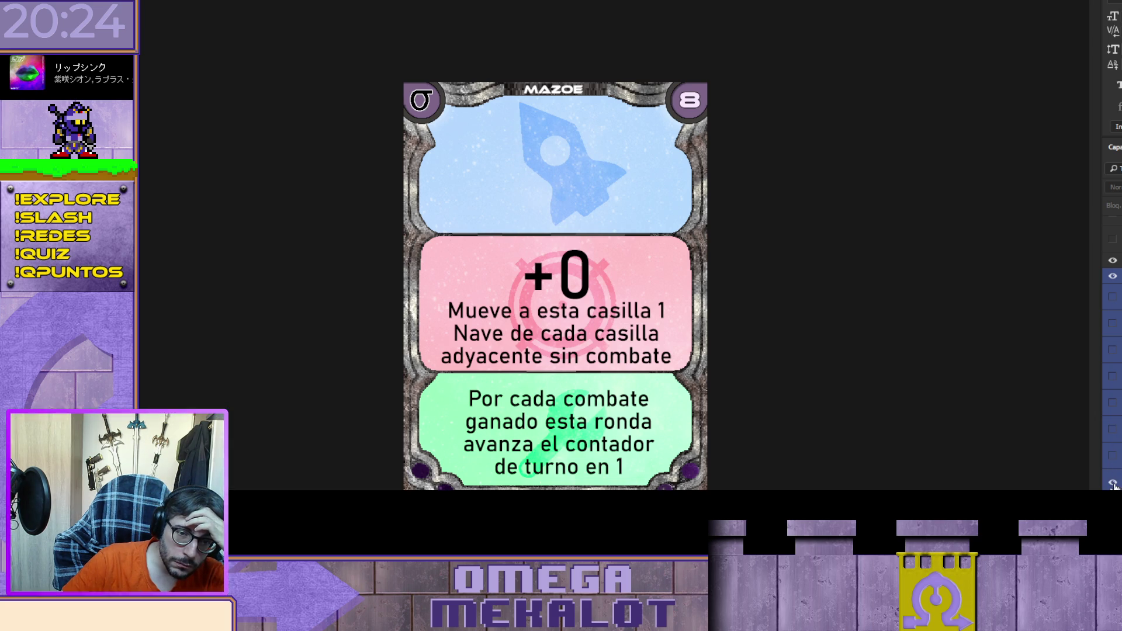
pyautogui.click(1113, 483)
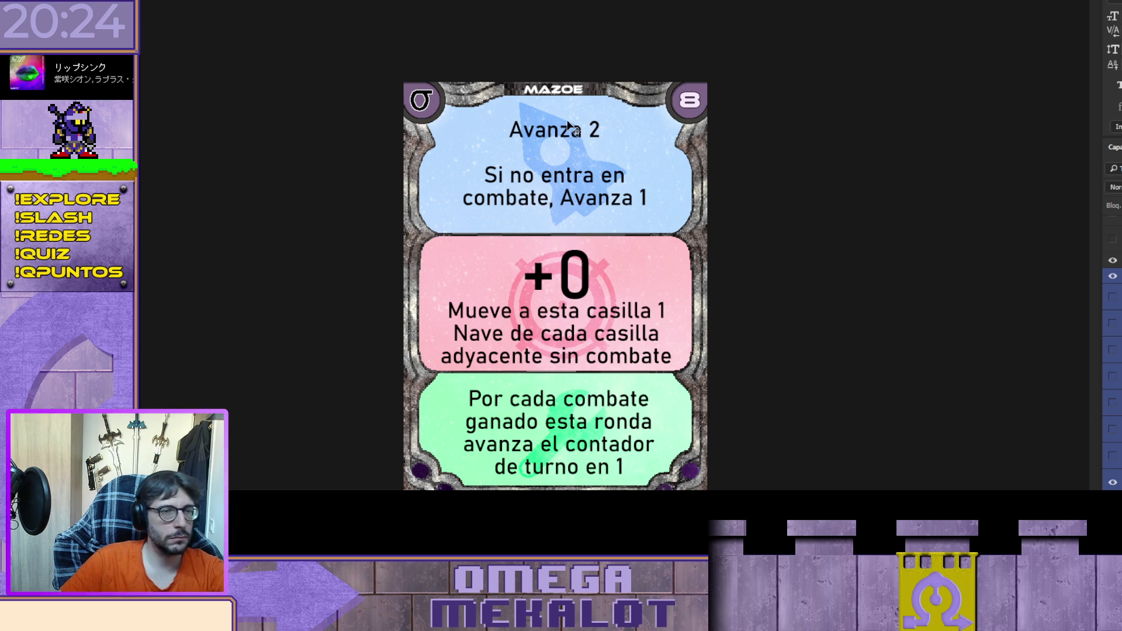
# Step: Change 'Avanza 2' to 'Avanza 1' and replace the second sentence with '(Durante este turno'
pyautogui.click(602, 129)
pyautogui.hotkey('shift', 'Left')
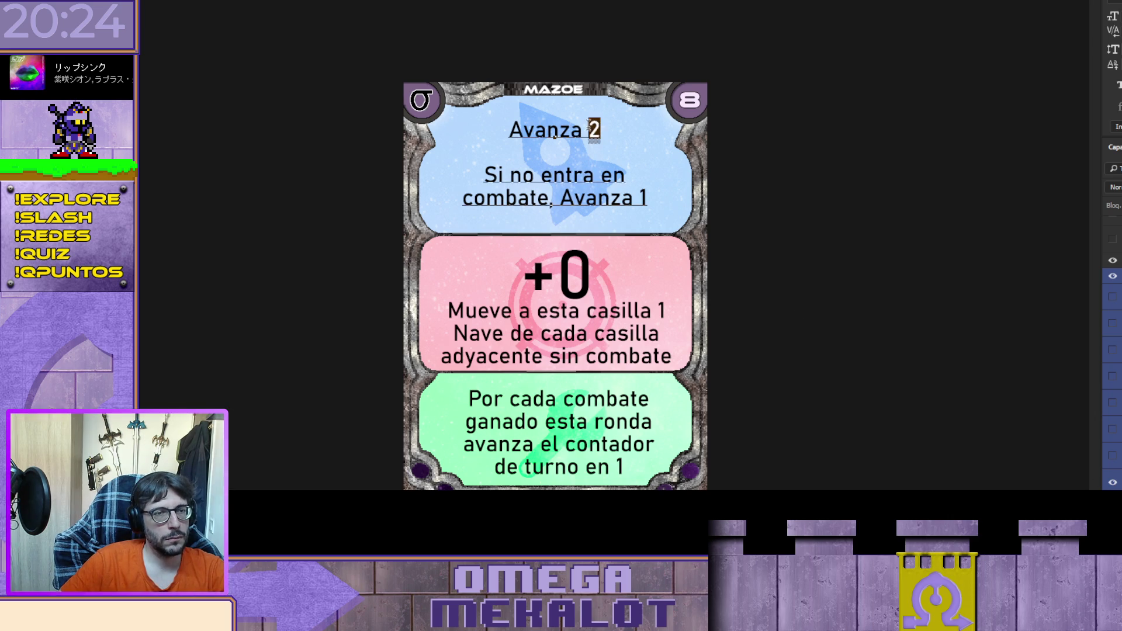
pyautogui.write('1')
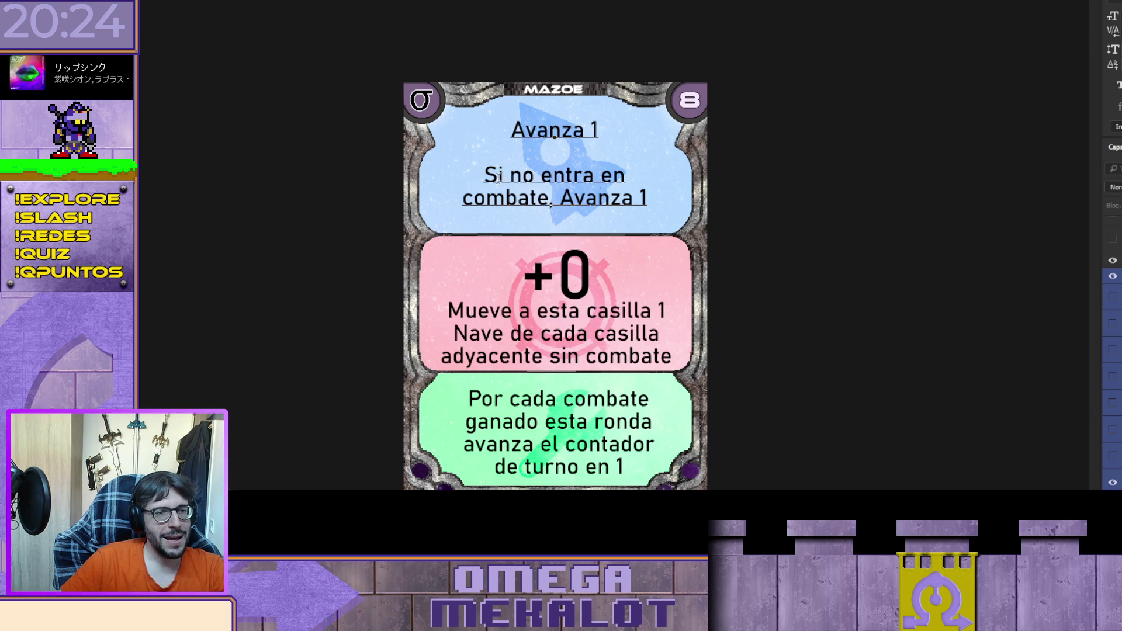
pyautogui.moveTo(482, 175); pyautogui.dragTo(647, 198)
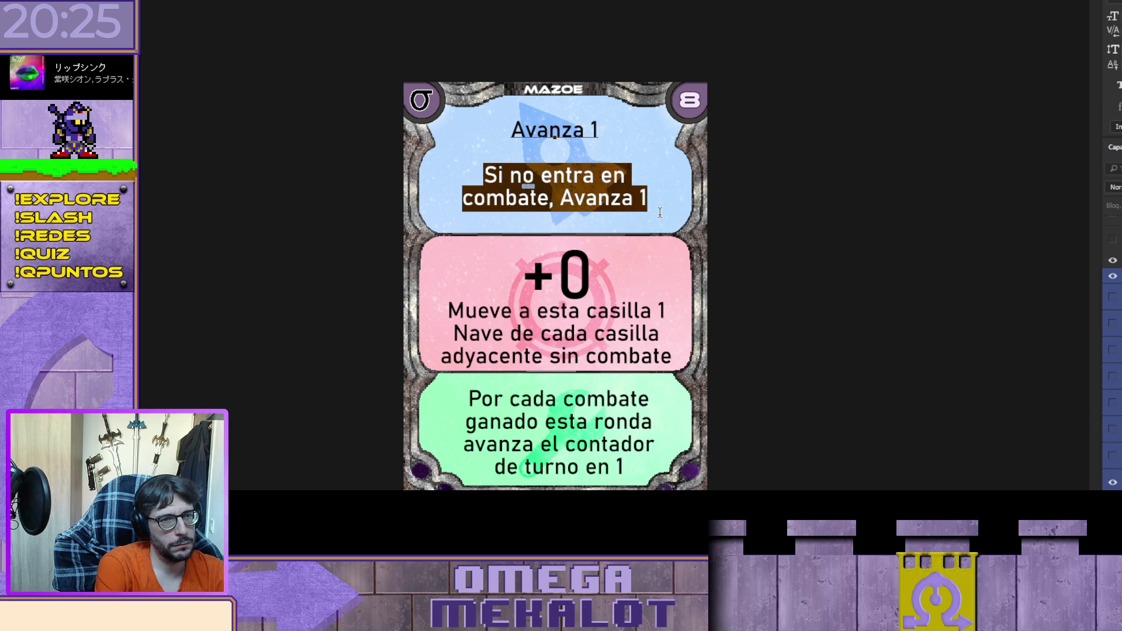
pyautogui.write('(las')
pyautogui.press('BackSpace')
pyautogui.press('BackSpace')
pyautogui.press('BackSpace')
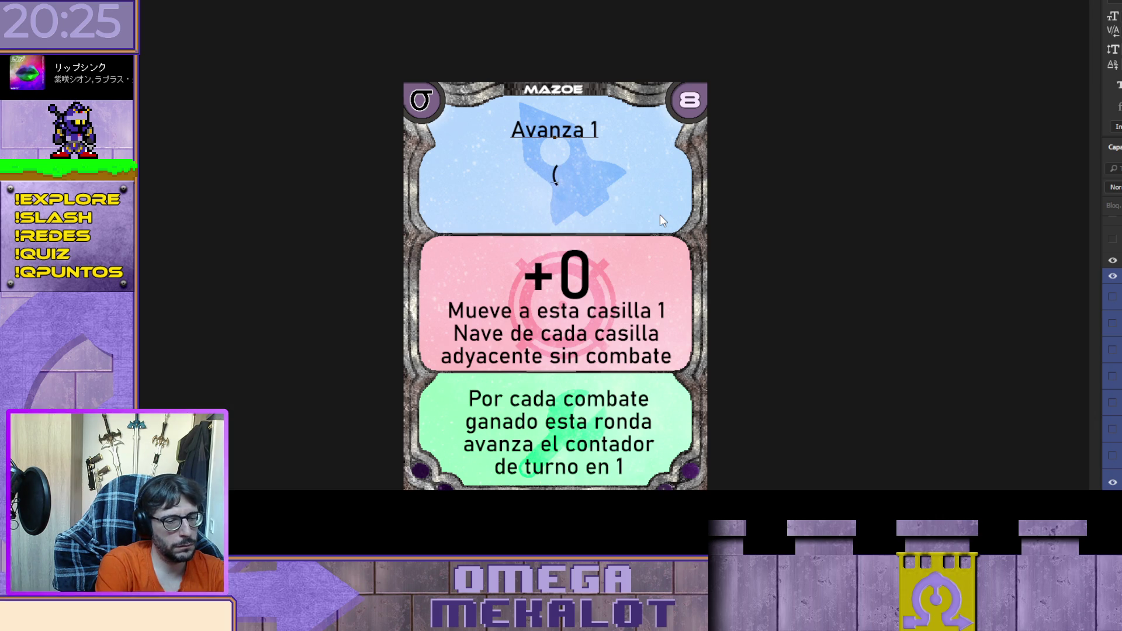
pyautogui.write('Las naves')
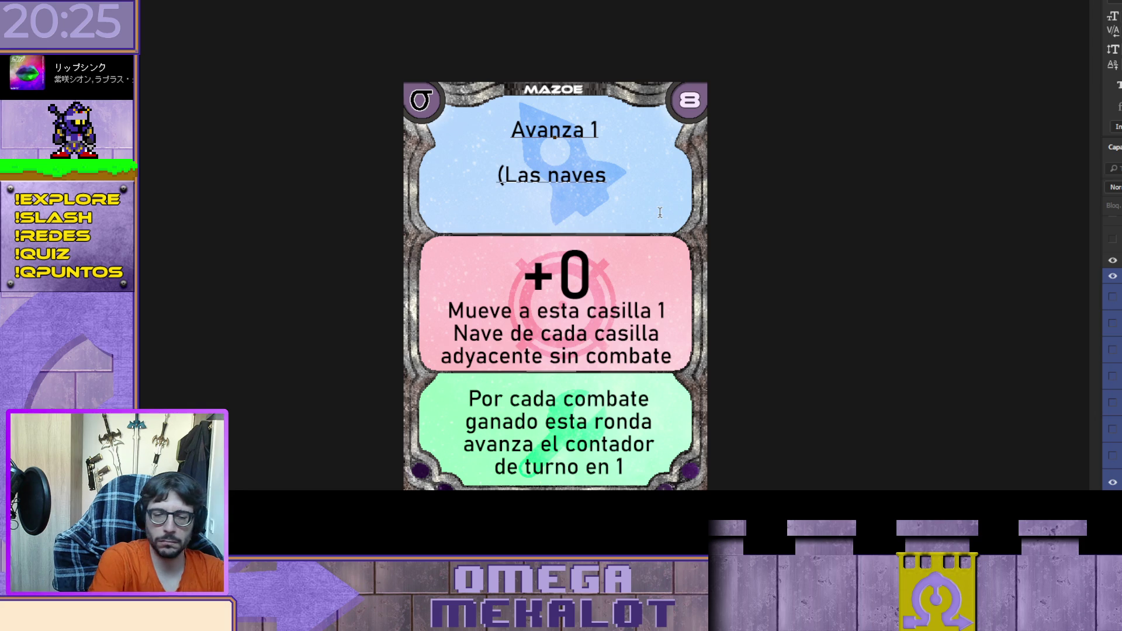
pyautogui.hotkey('shift', 'Home')
pyautogui.hotkey('shift', 'Right')
pyautogui.write('Durante este turno')
# Step: Finish with lines 'las naves en combate' / 'no pueden moverse)', commit, and nudge the text up
pyautogui.press('Return')
pyautogui.write('las naves en combate')
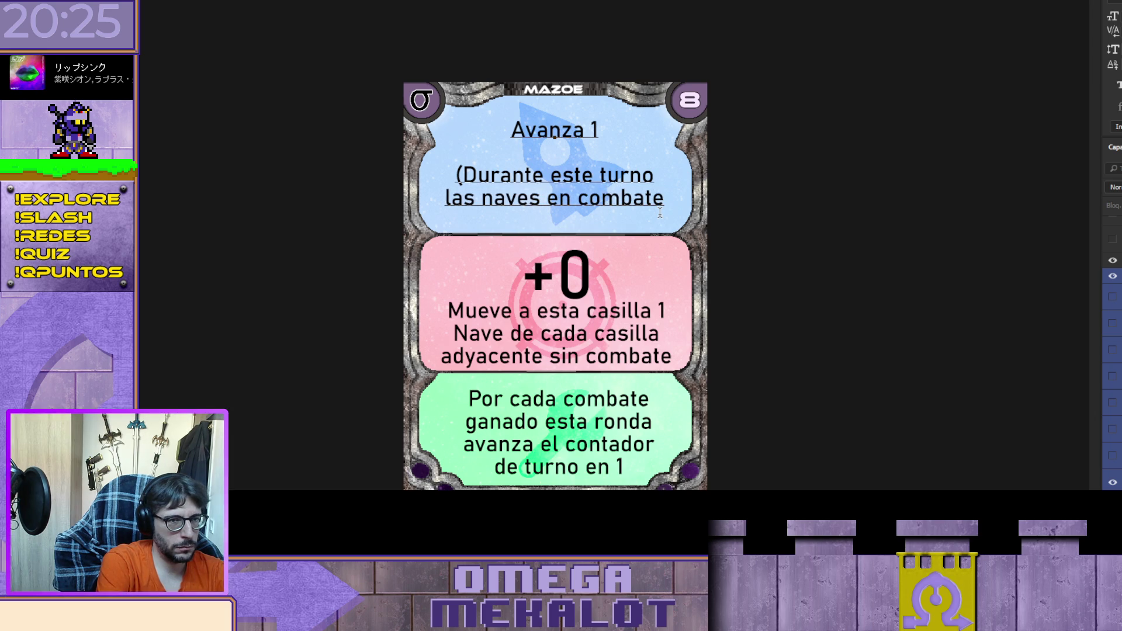
pyautogui.press('Return')
pyautogui.write('estr')
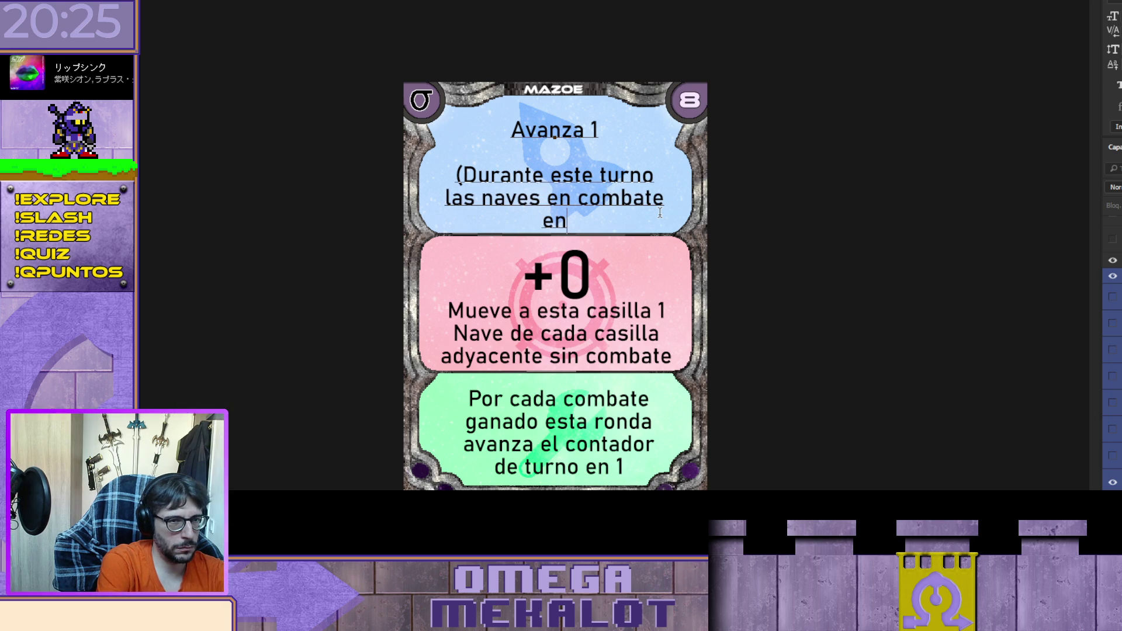
pyautogui.press('BackSpace')
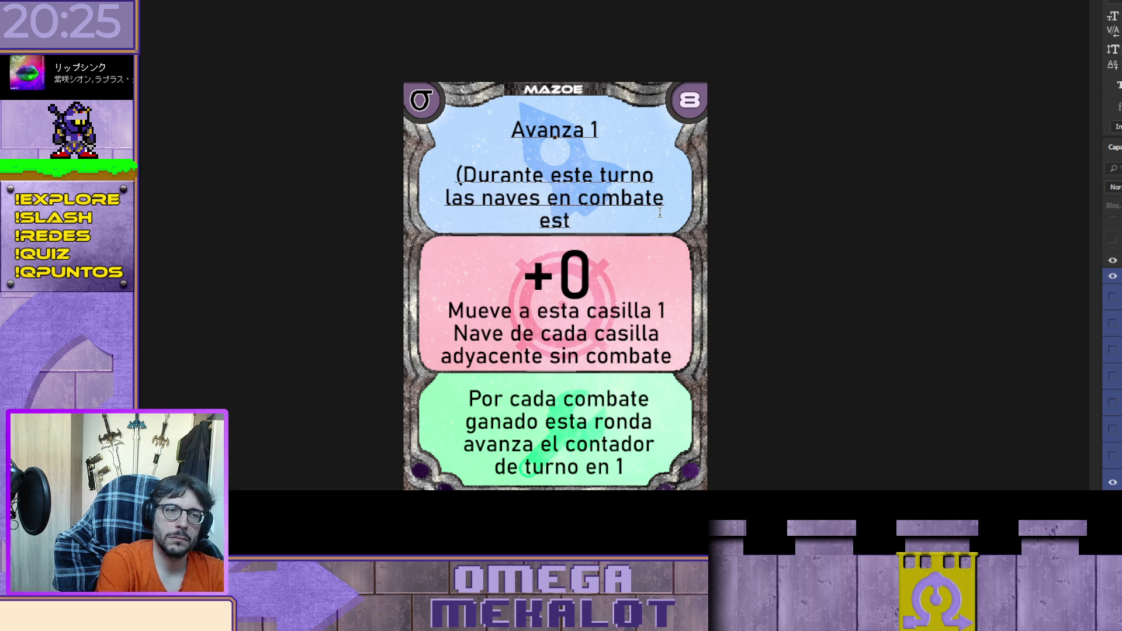
pyautogui.press('BackSpace')
pyautogui.press('BackSpace')
pyautogui.press('BackSpace')
pyautogui.write('no')
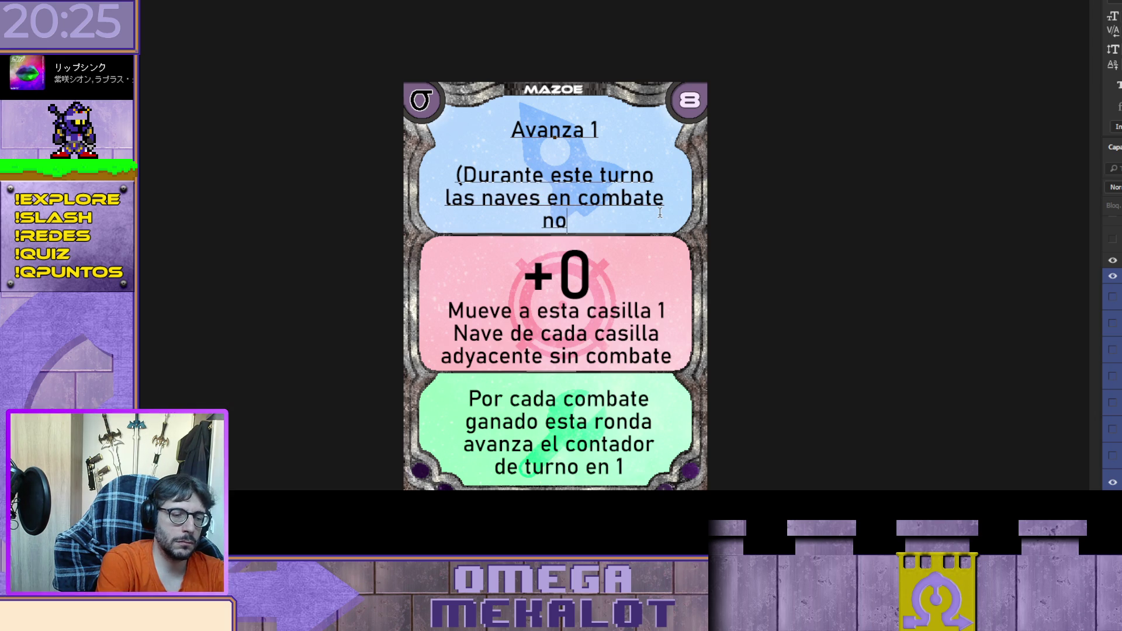
pyautogui.write(' pueden mo')
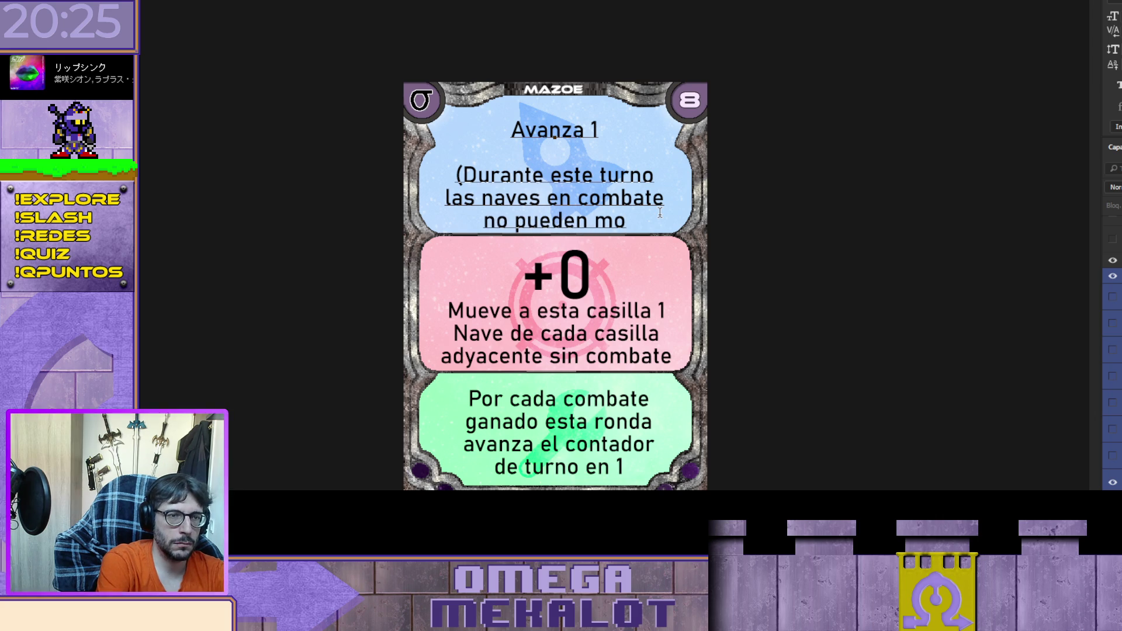
pyautogui.write('verse)')
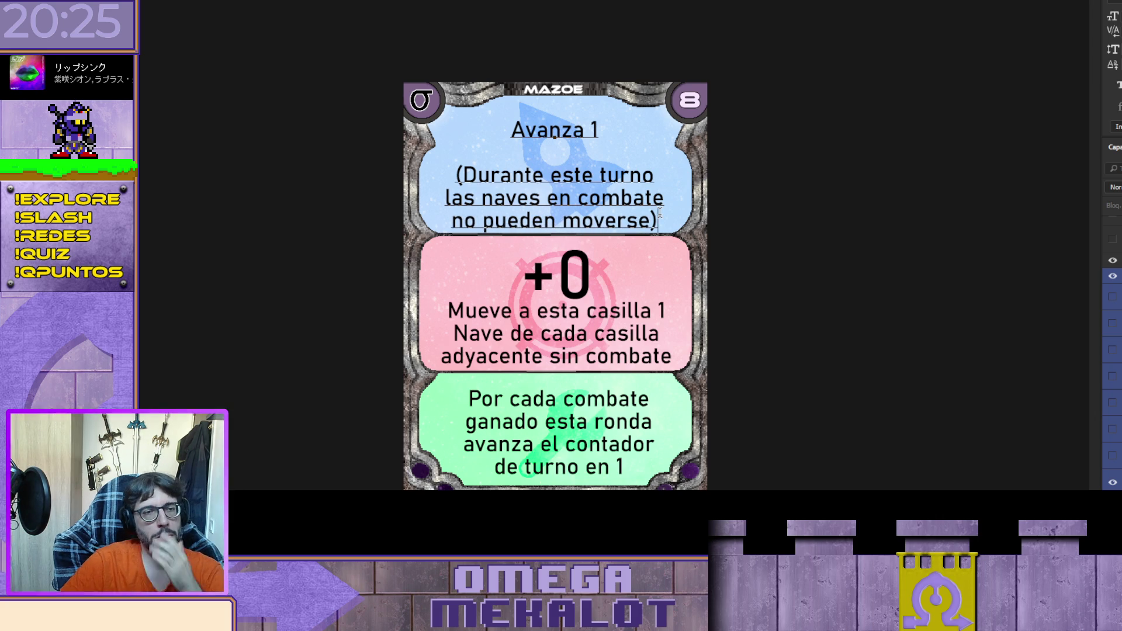
pyautogui.hotkey('ctrl', 'Return')
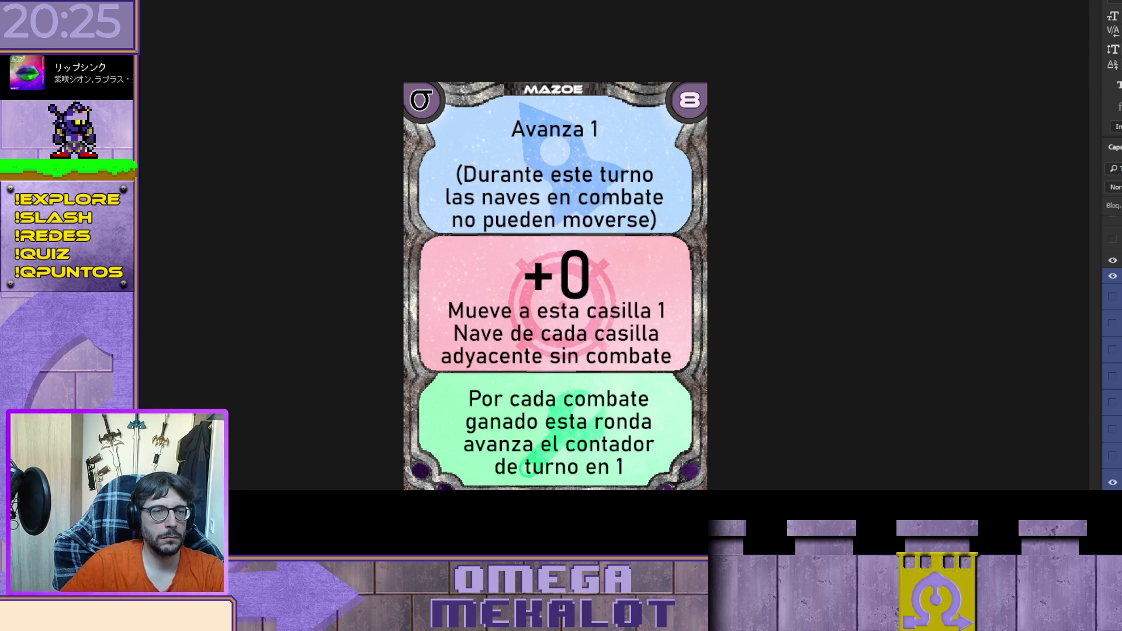
pyautogui.press('Up')
pyautogui.press('Up')
pyautogui.press('Up')
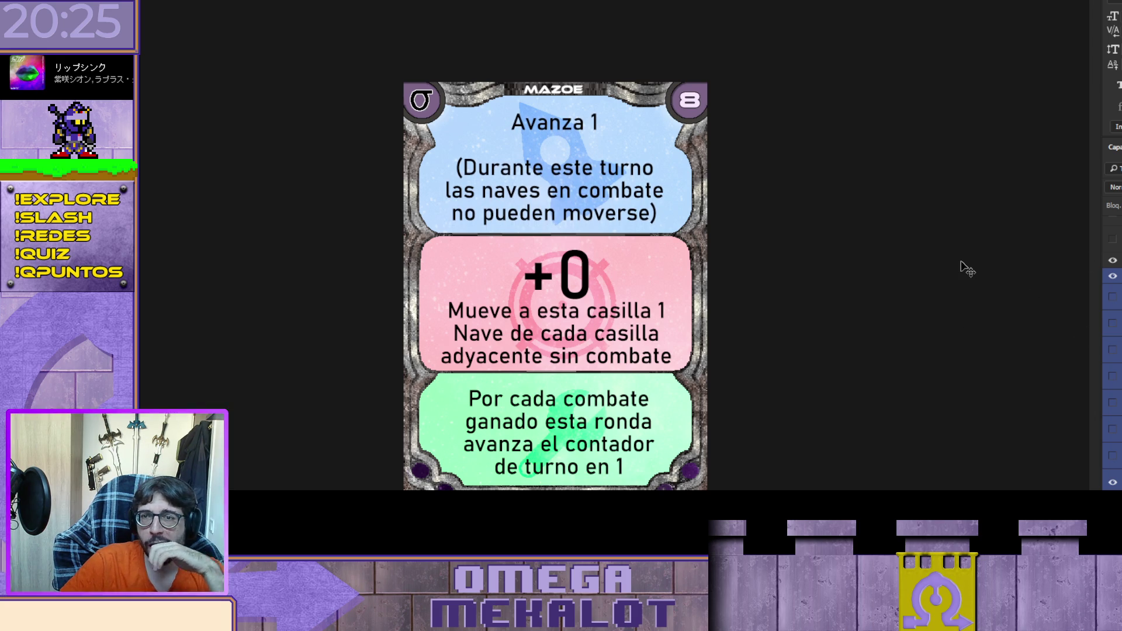
# Step: Briefly show the Coloca X text layer for comparison, then hide it again
pyautogui.click(1114, 432)
pyautogui.click(1115, 436)
pyautogui.click(1112, 457)
pyautogui.click(1109, 464)
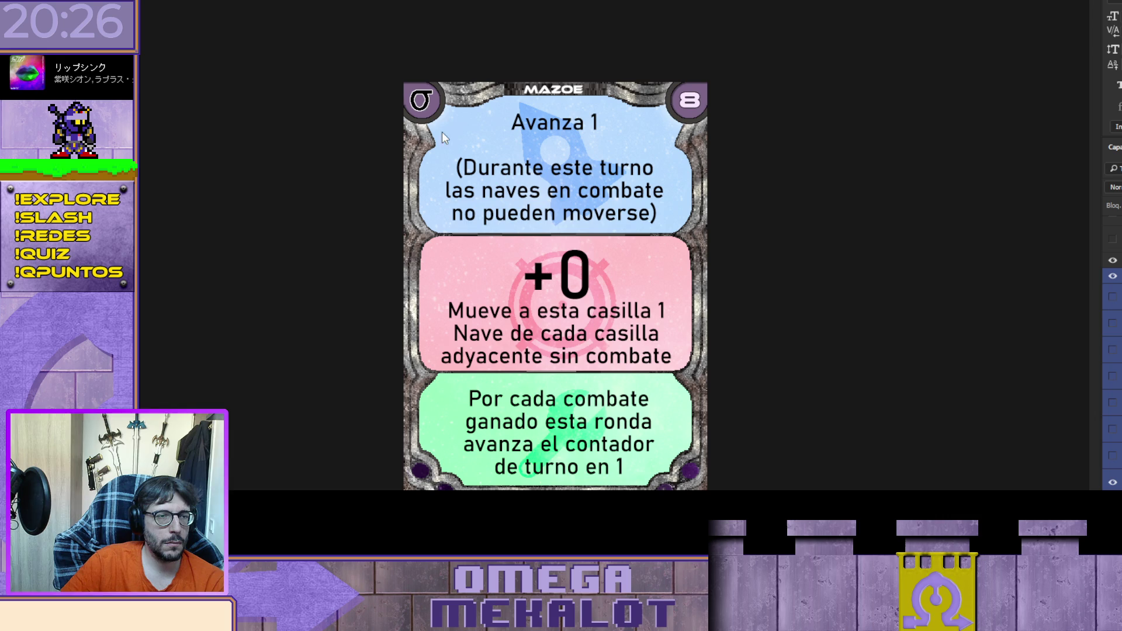
# Step: Reword the blue text to 'toda nave en combate no puede moverse', then hide it for the Avanza 2 version
pyautogui.moveTo(474, 190); pyautogui.dragTo(460, 189)
pyautogui.doubleClick(459, 190)
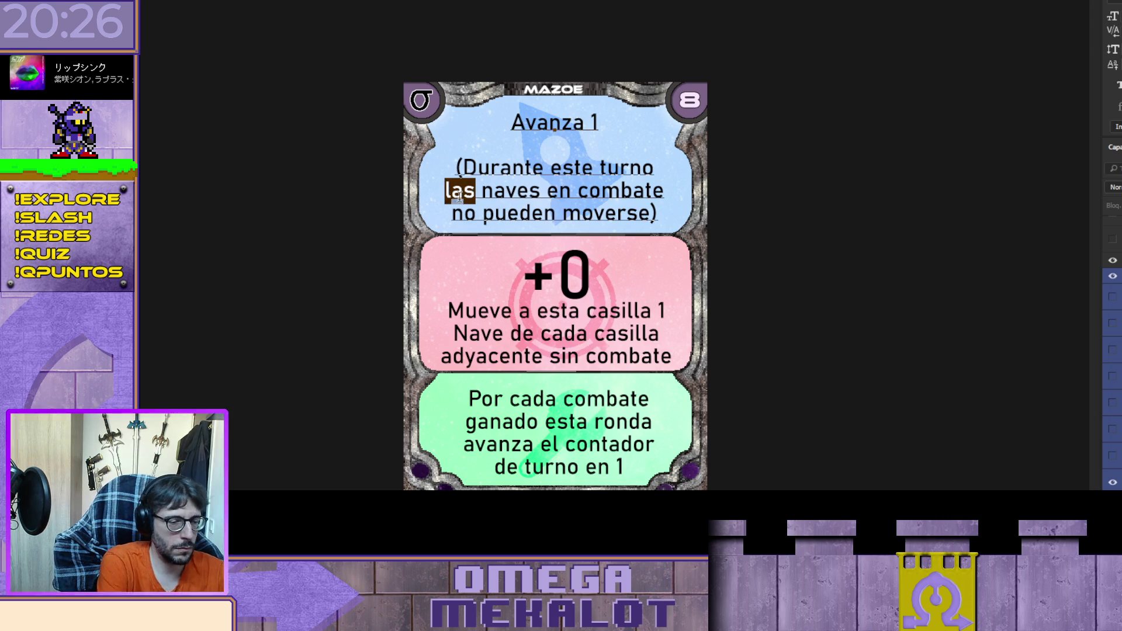
pyautogui.write('oda')
pyautogui.press('Home')
pyautogui.write('t')
pyautogui.press('Right')
pyautogui.press('Right')
pyautogui.press('Right')
pyautogui.press('Delete')
pyautogui.press('Down')
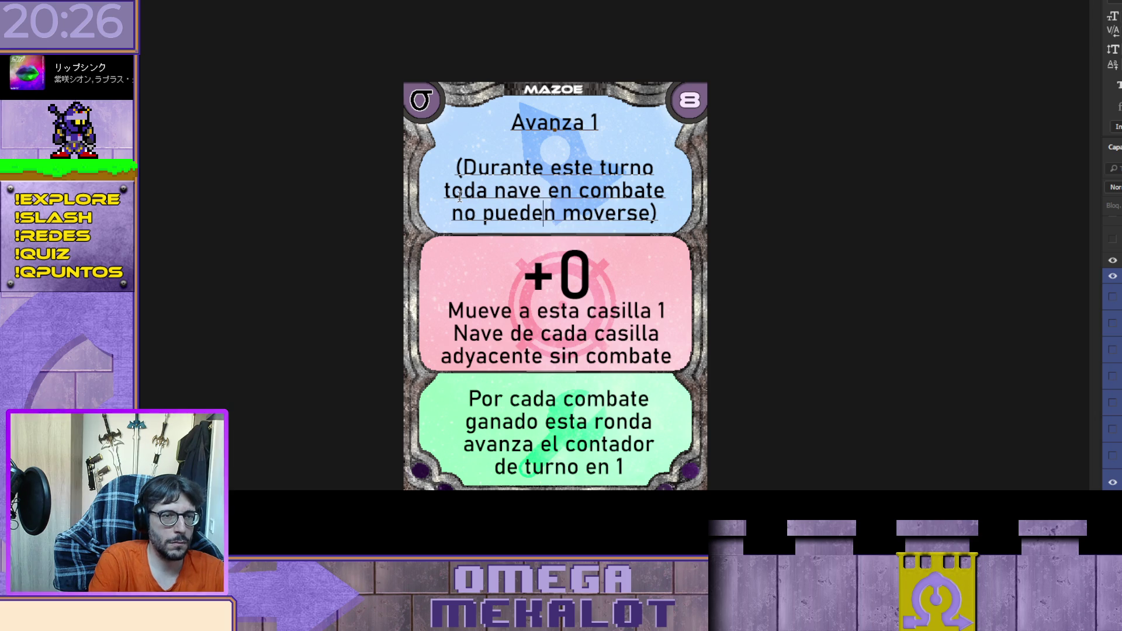
pyautogui.press('Delete')
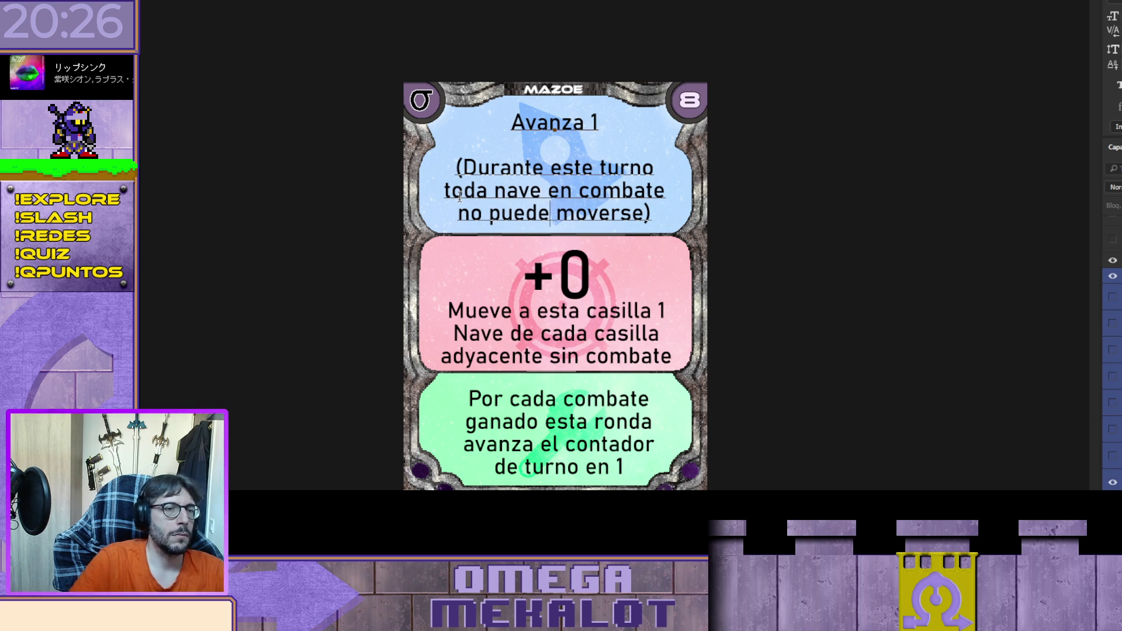
pyautogui.hotkey('ctrl', 'Return')
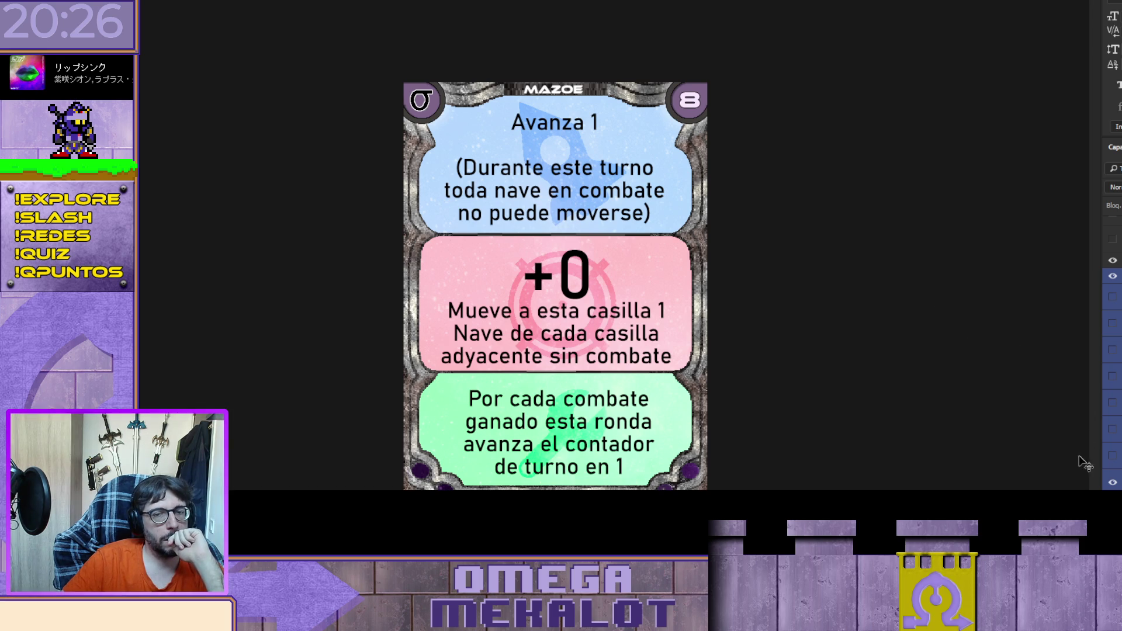
pyautogui.click(1112, 482)
# Step: Show the '+1 por cada 2 Naves Sigma' pink text in place of the previous one
pyautogui.click(1115, 461)
pyautogui.scroll(-2, 1113, 466)
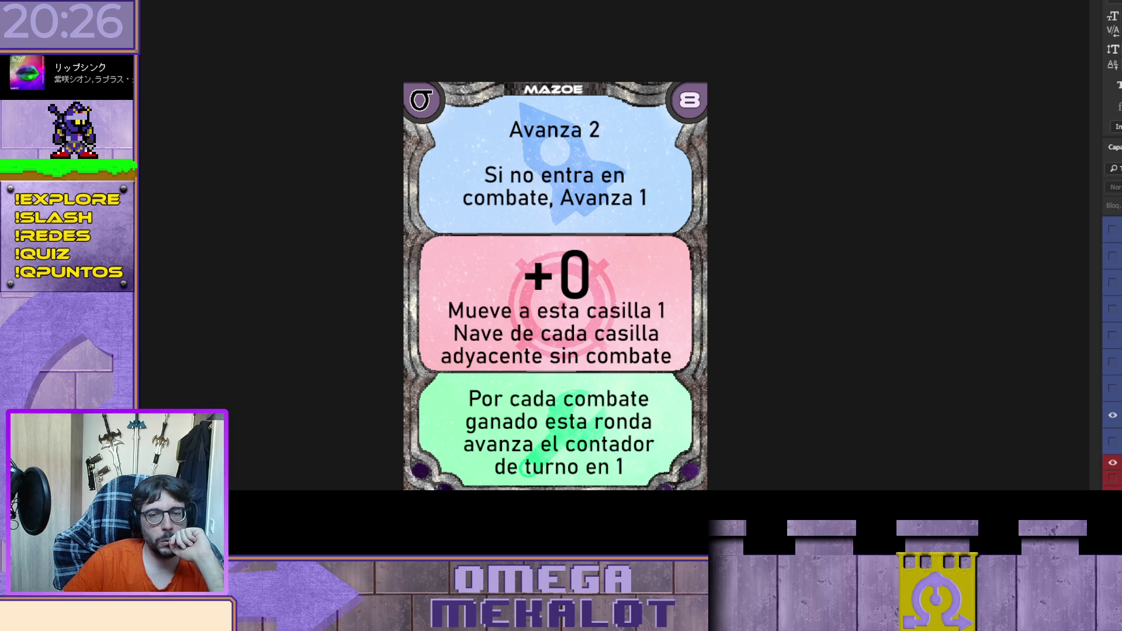
pyautogui.scroll(-2, 1113, 444)
pyautogui.scroll(-2, 1113, 444)
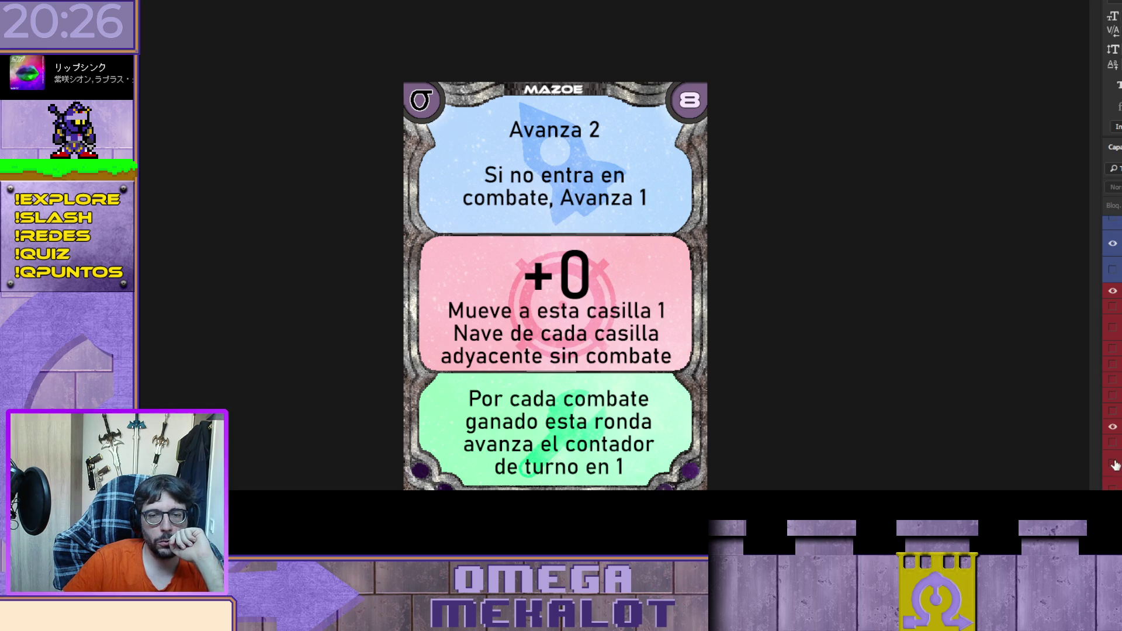
pyautogui.click(1112, 443)
pyautogui.click(1112, 426)
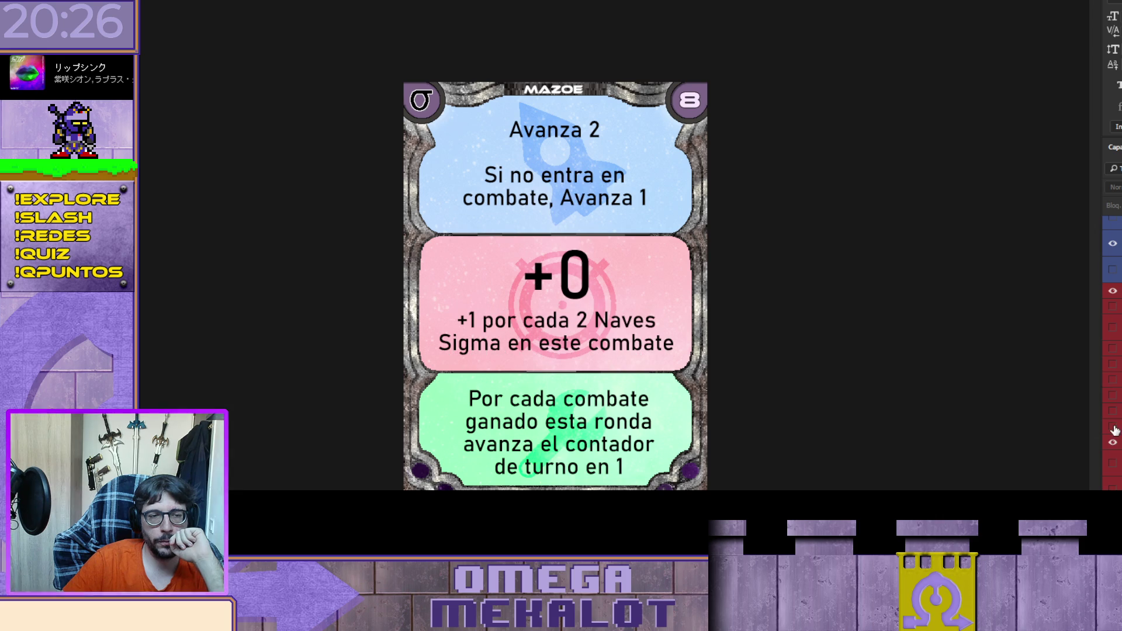
# Step: Show the 'Coloca 1 en las casillas' green text, hiding the old and previewed alternatives
pyautogui.scroll(-2, 1113, 432)
pyautogui.scroll(-5, 1113, 399)
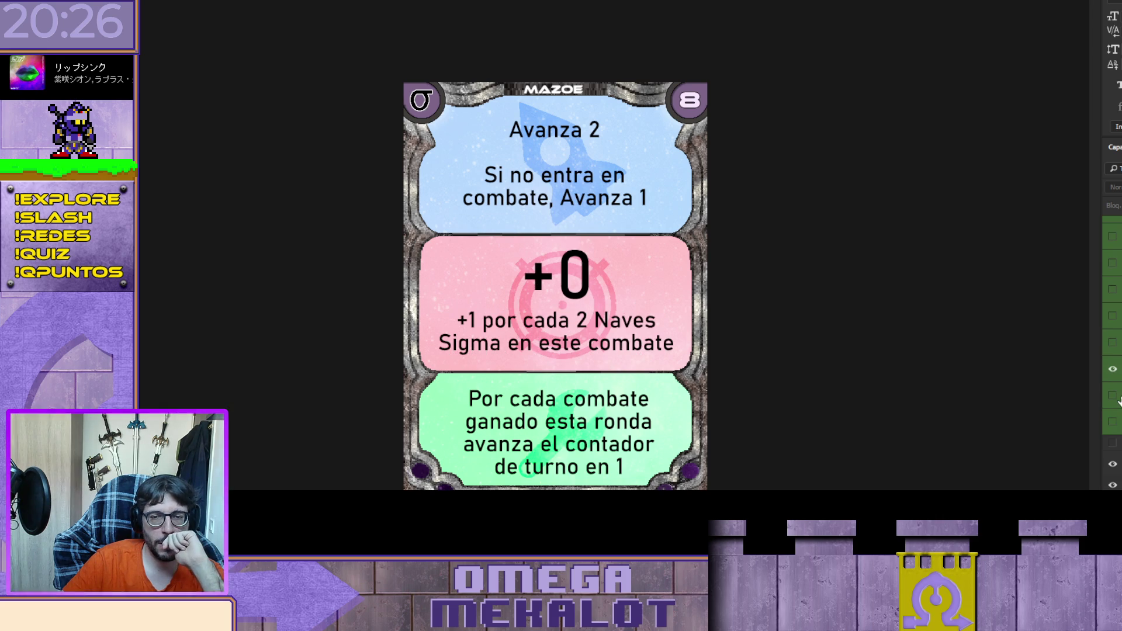
pyautogui.click(1113, 397)
pyautogui.click(1113, 370)
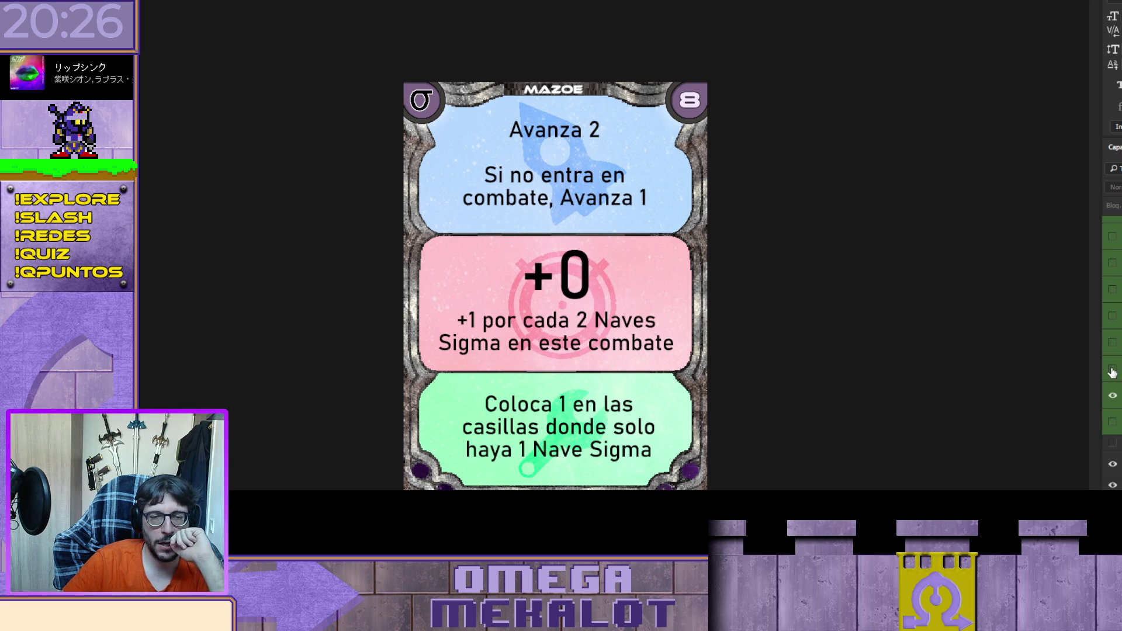
pyautogui.click(1113, 343)
pyautogui.click(1113, 343)
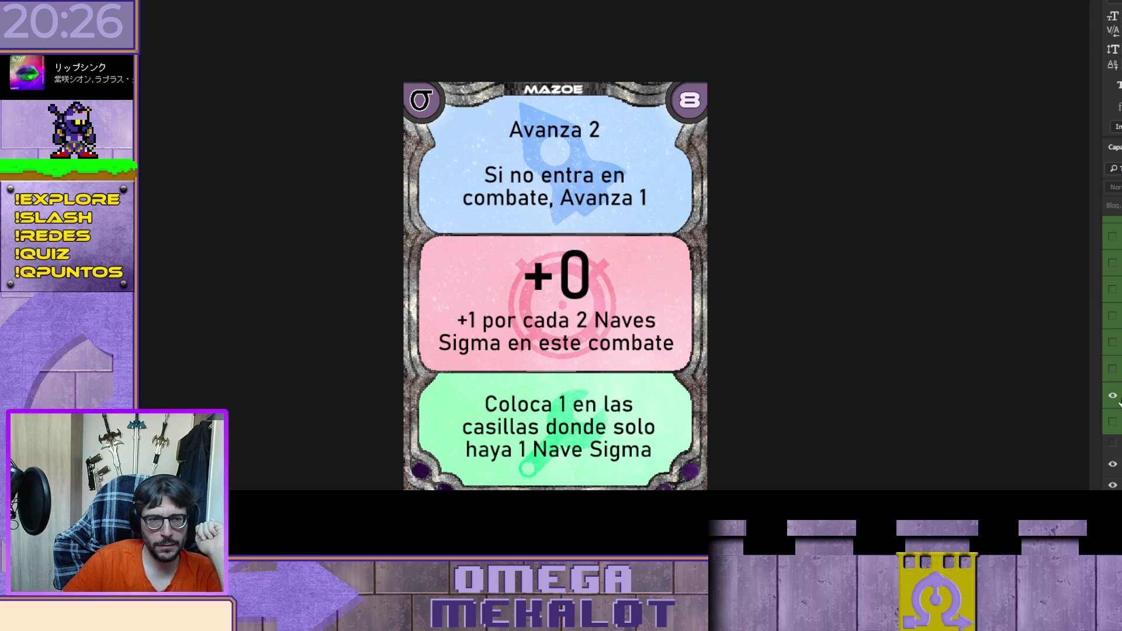
pyautogui.click(1112, 343)
pyautogui.click(1113, 343)
pyautogui.click(1113, 316)
pyautogui.click(1113, 319)
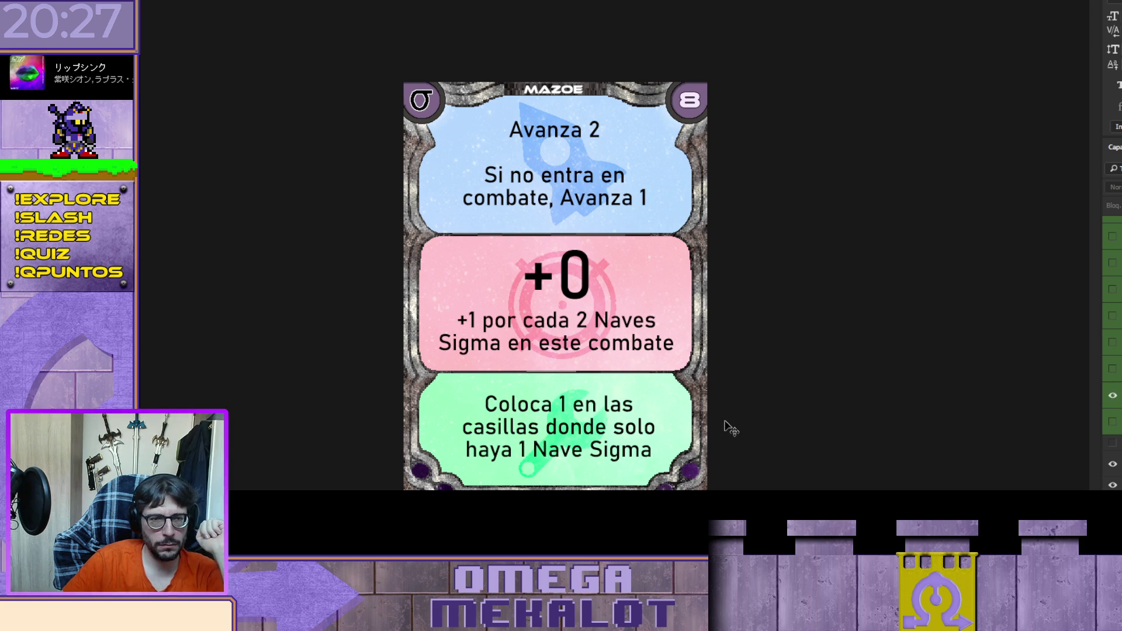
# Step: Replace all the green panel text with '9', after trying 'm' and '10'
pyautogui.click(604, 450)
pyautogui.hotkey('ctrl', 'a')
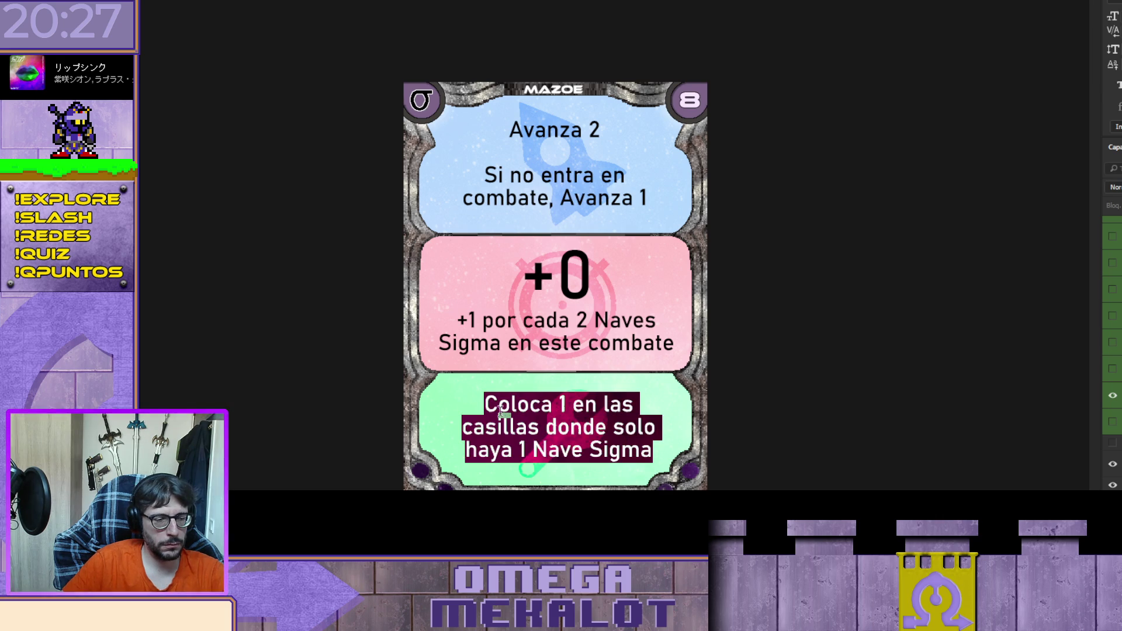
pyautogui.write('m')
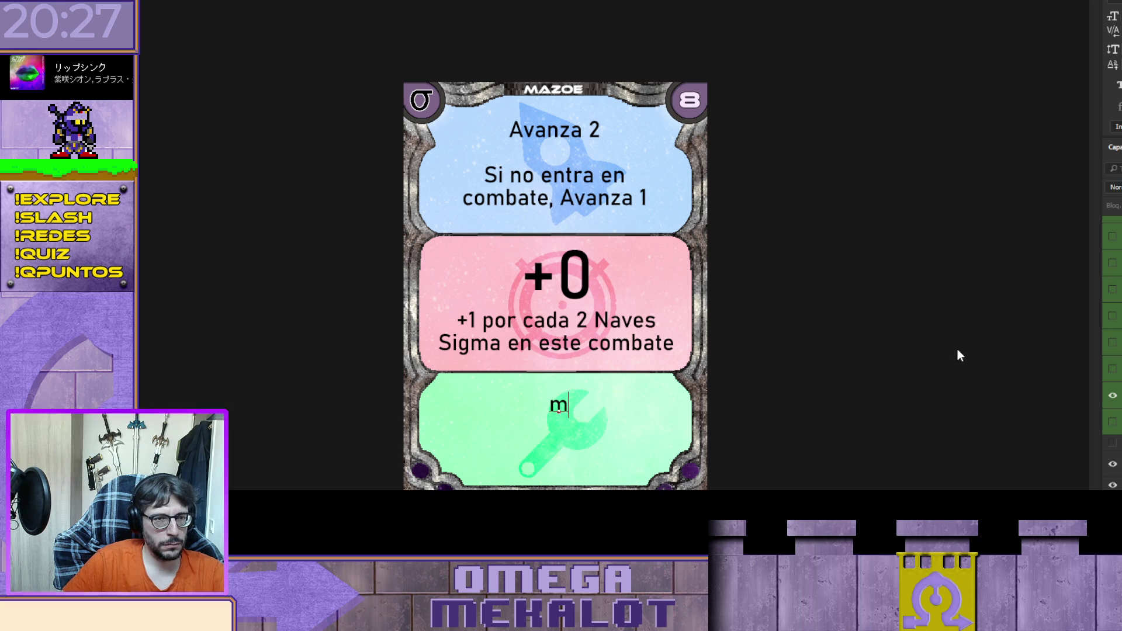
pyautogui.press('Escape')
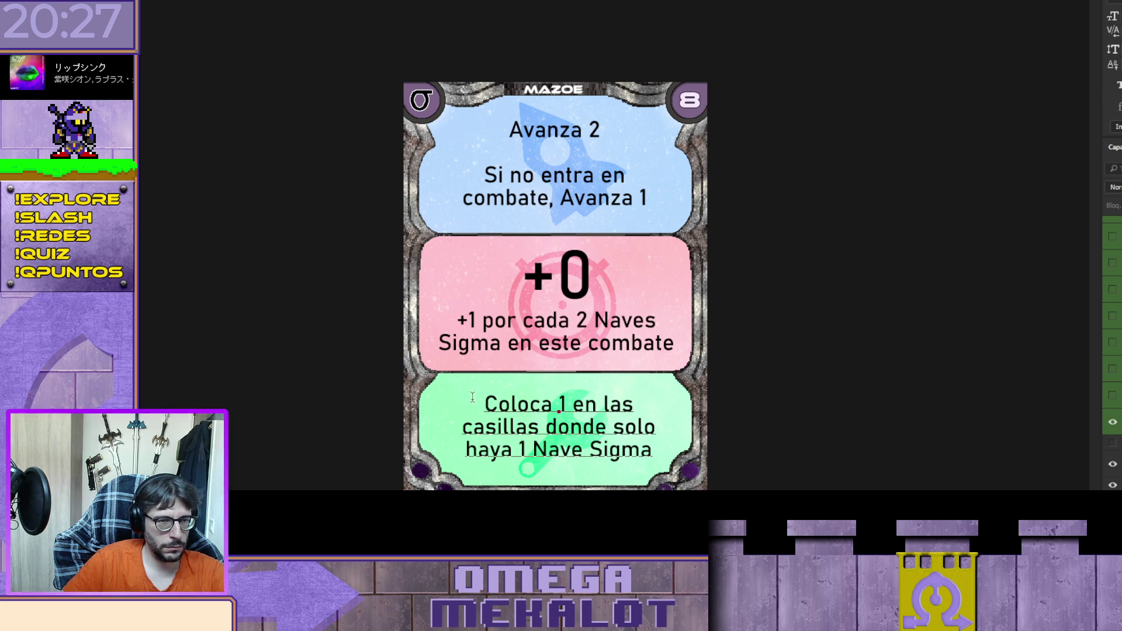
pyautogui.moveTo(485, 403); pyautogui.dragTo(538, 415)
pyautogui.hotkey('ctrl', 'a')
pyautogui.write('10')
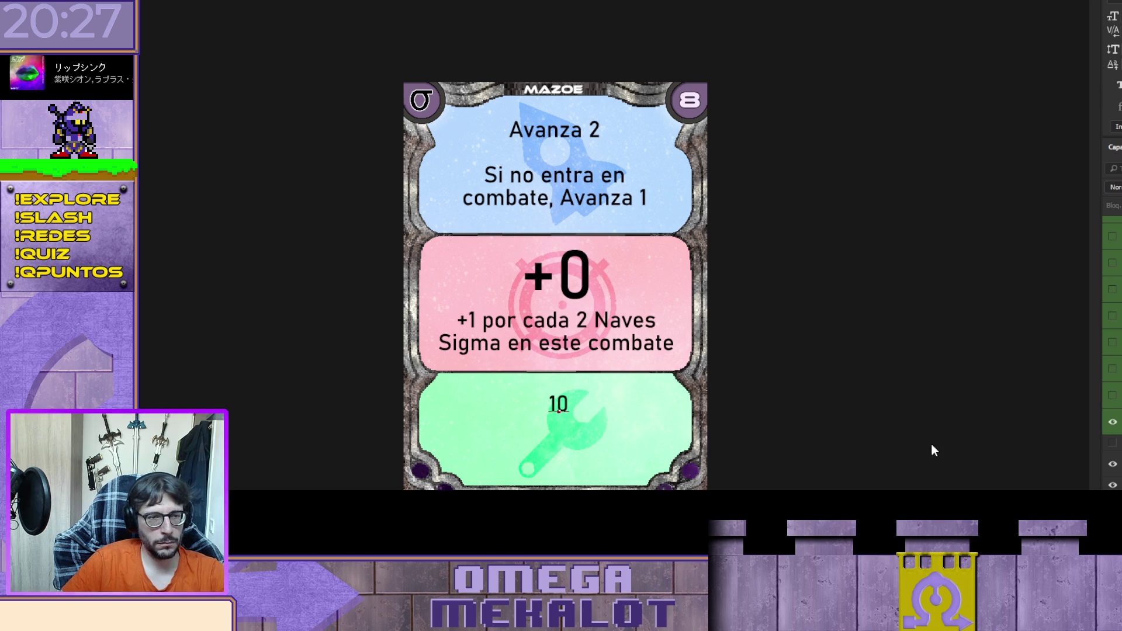
pyautogui.hotkey('ctrl', 'a')
pyautogui.write('m')
pyautogui.hotkey('ctrl', 'a')
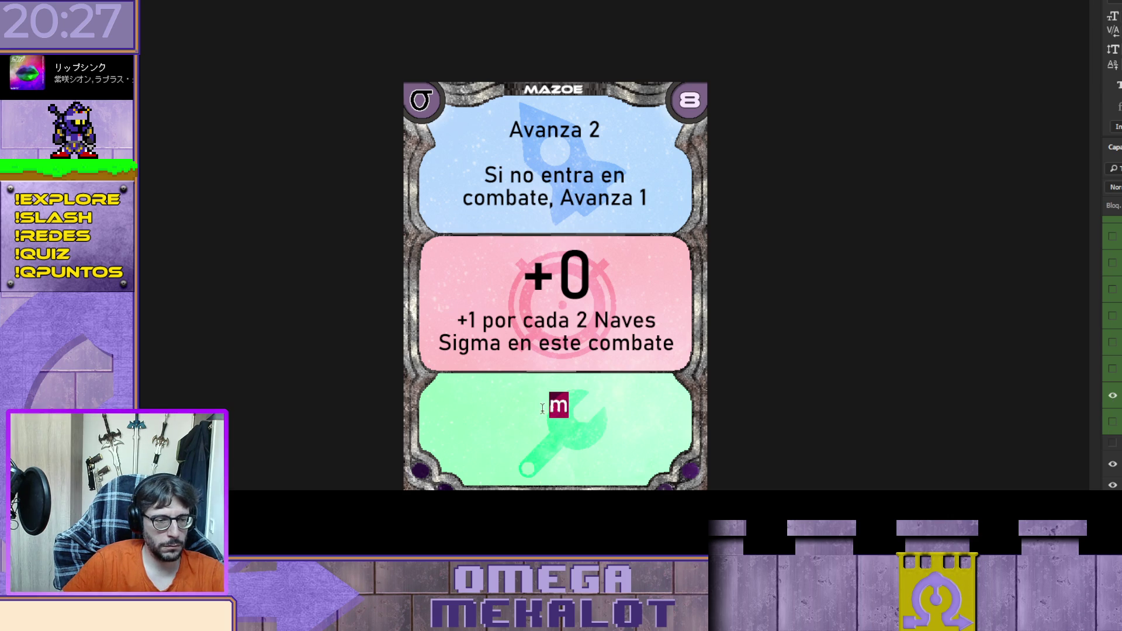
pyautogui.write('9')
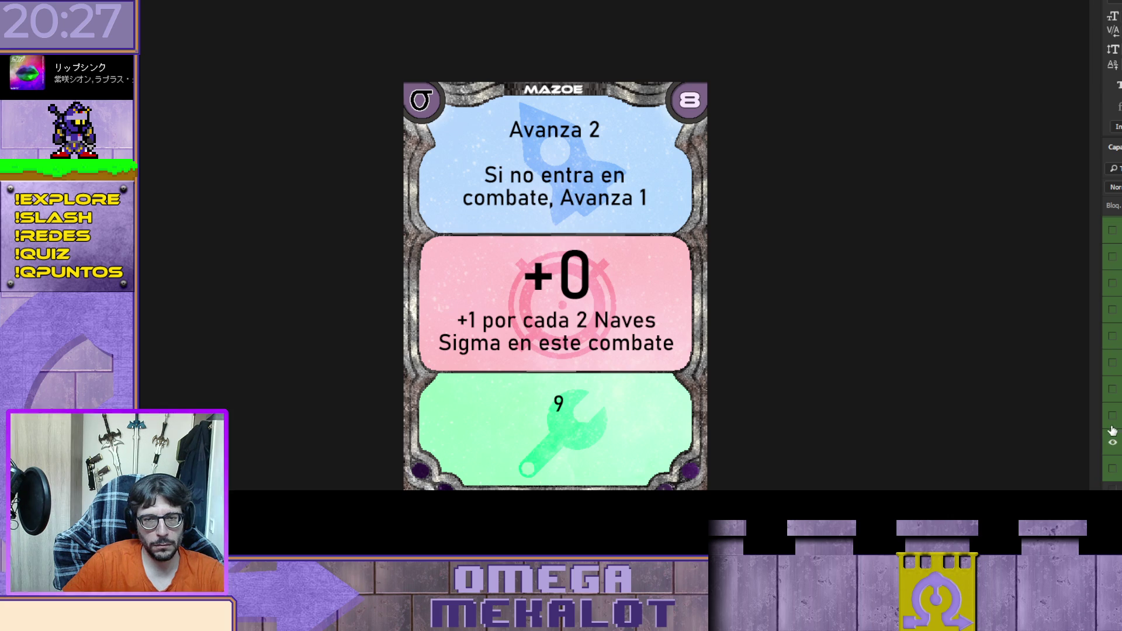
# Step: Hide the blue-panel text layer in the Layers panel
pyautogui.scroll(3, 1111, 350)
pyautogui.scroll(5, 1112, 350)
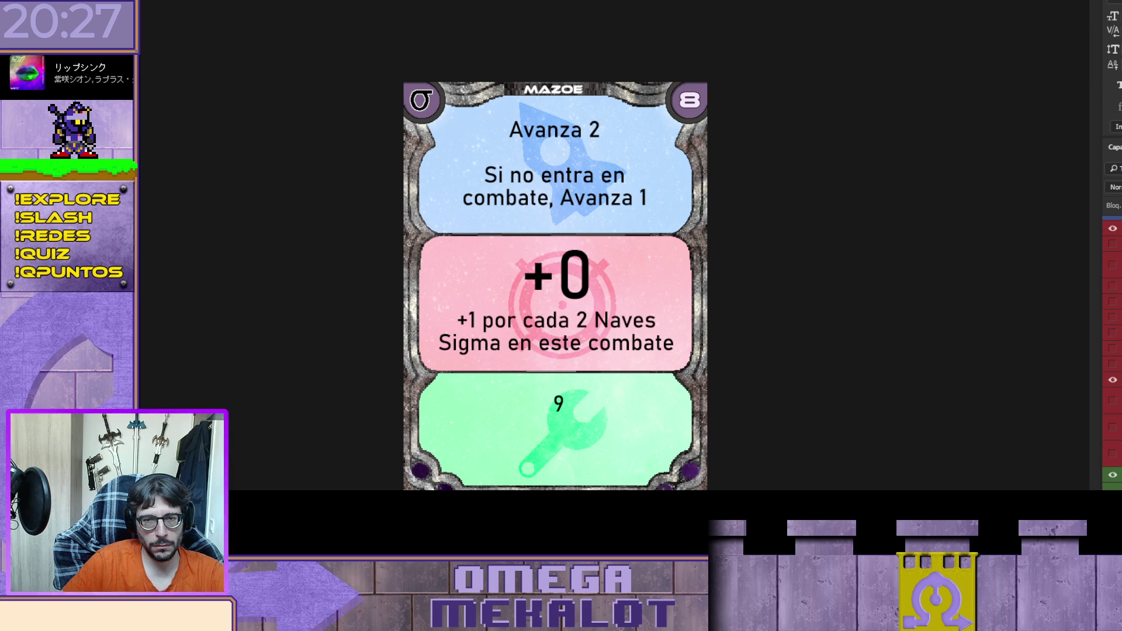
pyautogui.scroll(5, 1111, 350)
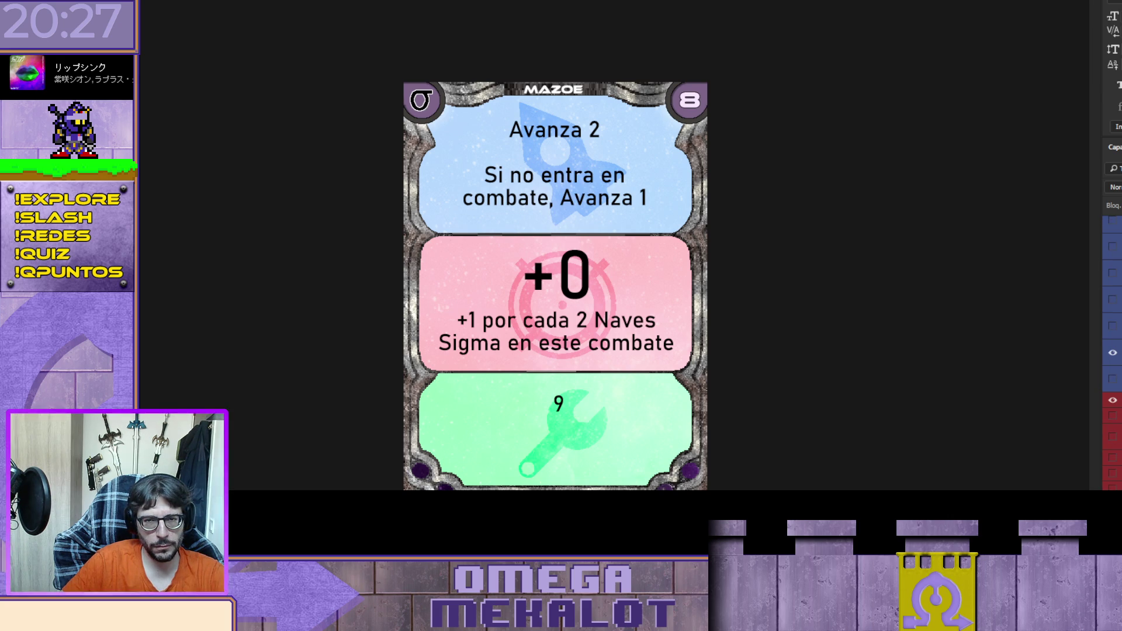
pyautogui.click(1113, 354)
pyautogui.click(1113, 354)
pyautogui.click(537, 178)
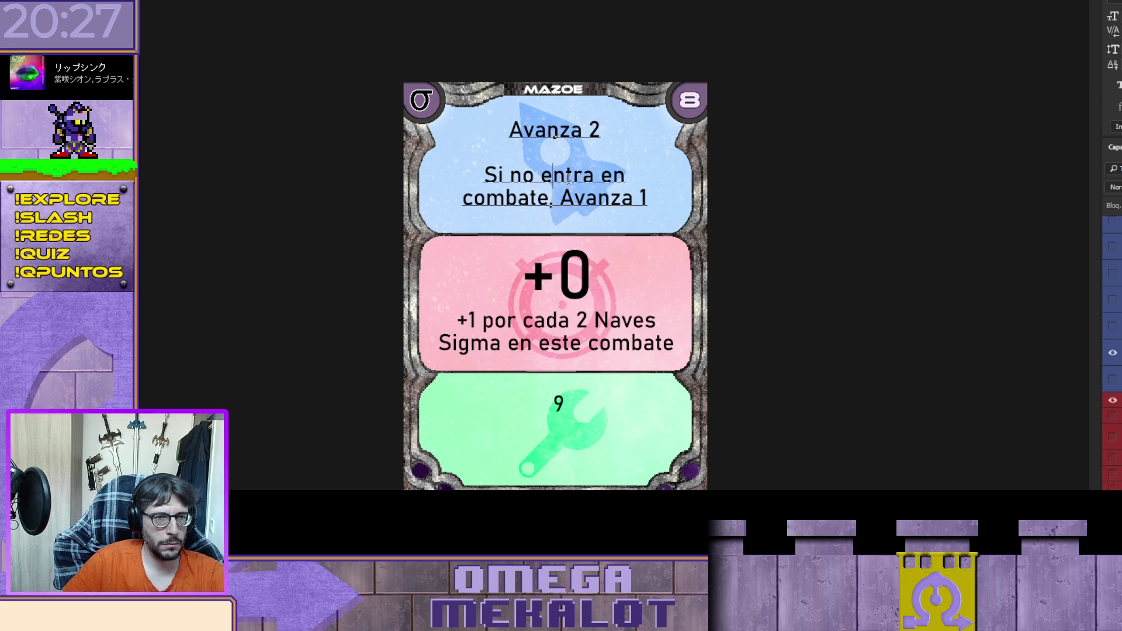
pyautogui.moveTo(648, 198); pyautogui.dragTo(597, 199)
pyautogui.hotkey('ctrl', 'a')
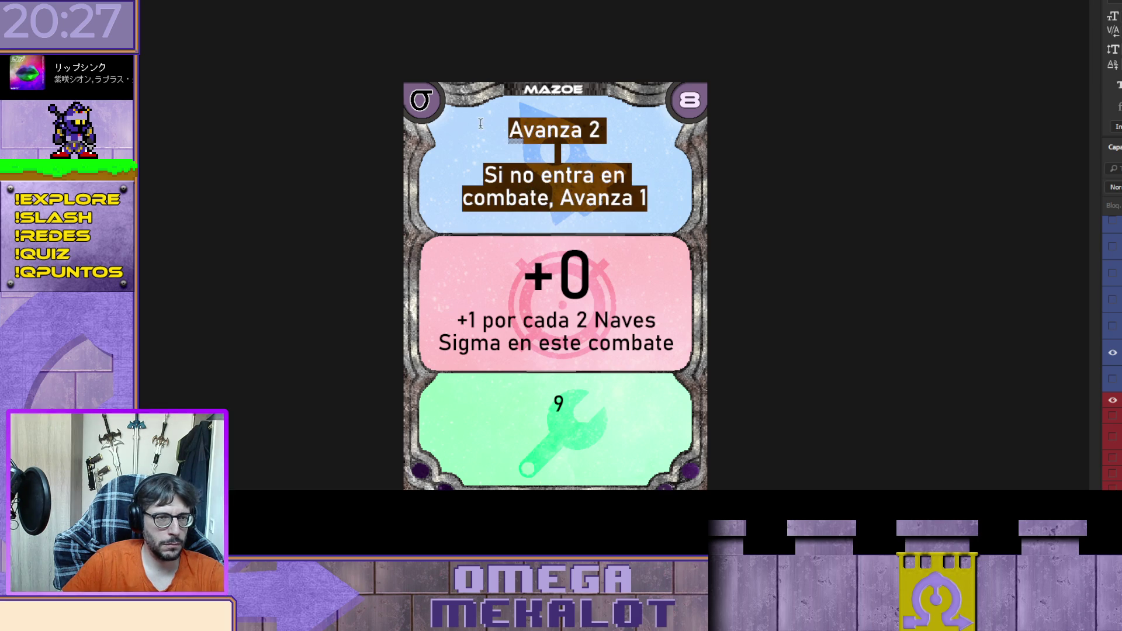
pyautogui.write('9')
pyautogui.click(1112, 353)
pyautogui.click(1112, 379)
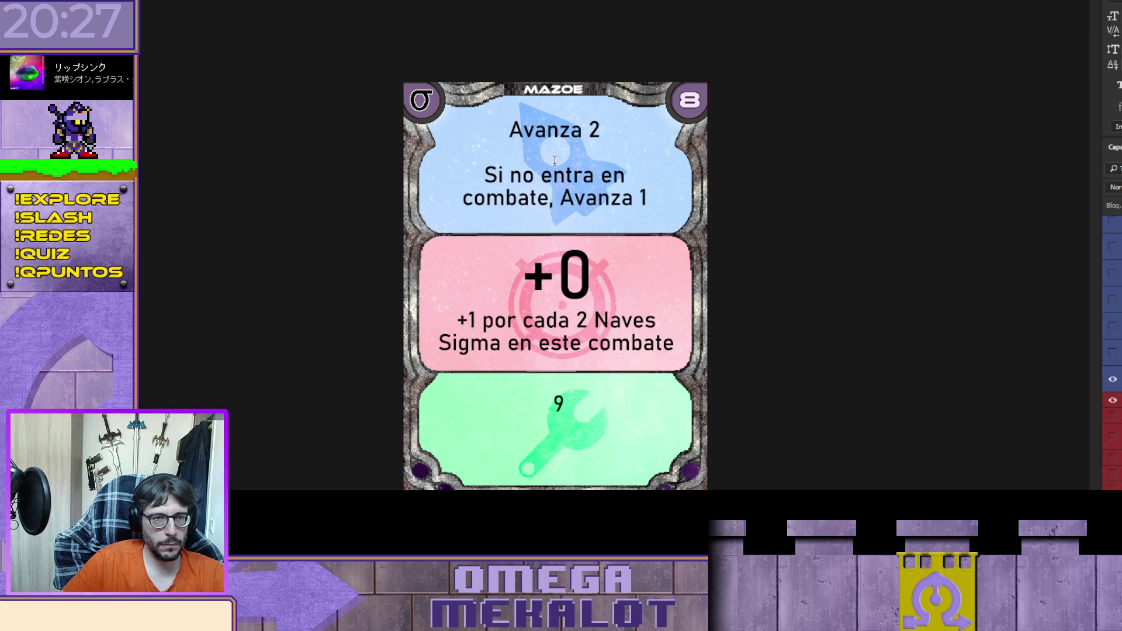
pyautogui.doubleClick(526, 125)
pyautogui.hotkey('ctrl', 'a')
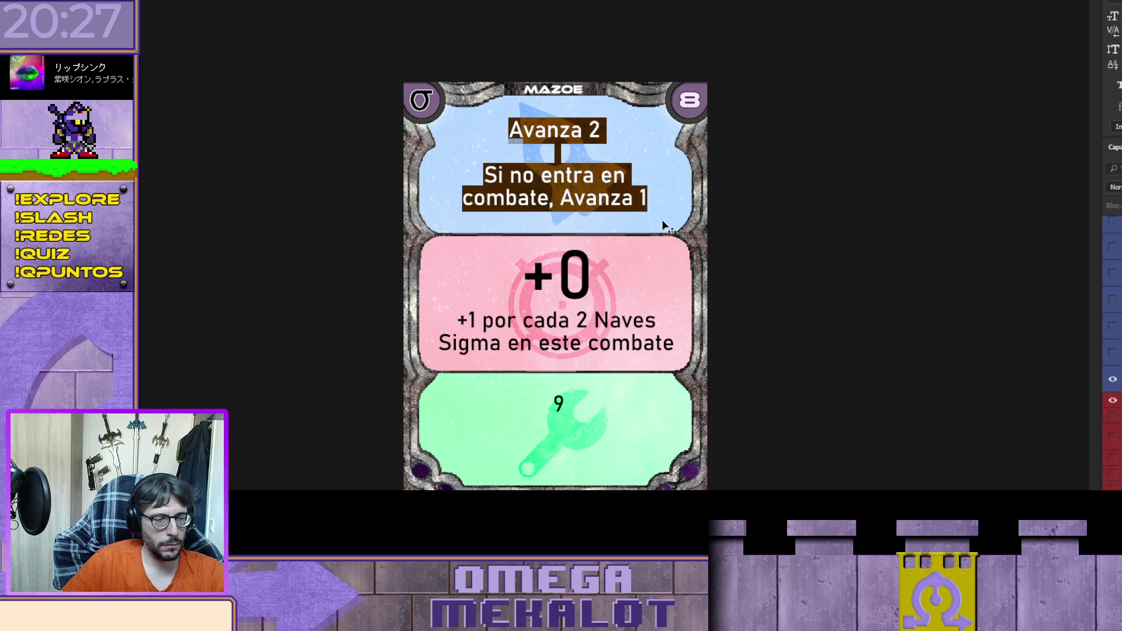
pyautogui.write('10')
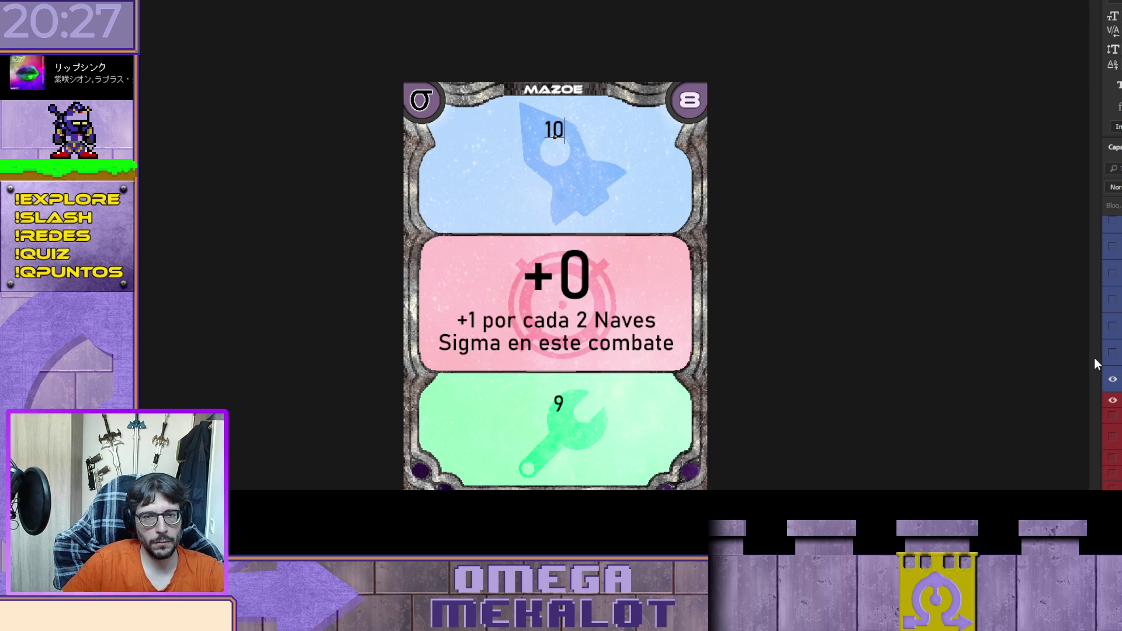
pyautogui.click(1112, 353)
pyautogui.click(1112, 379)
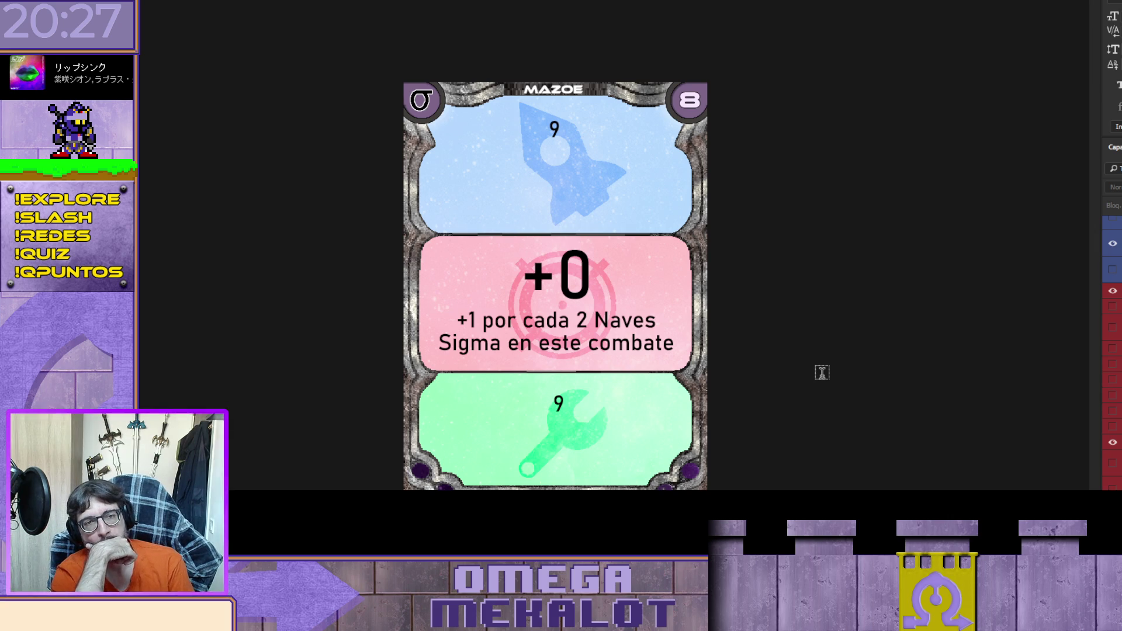
pyautogui.scroll(-1, 1112, 350)
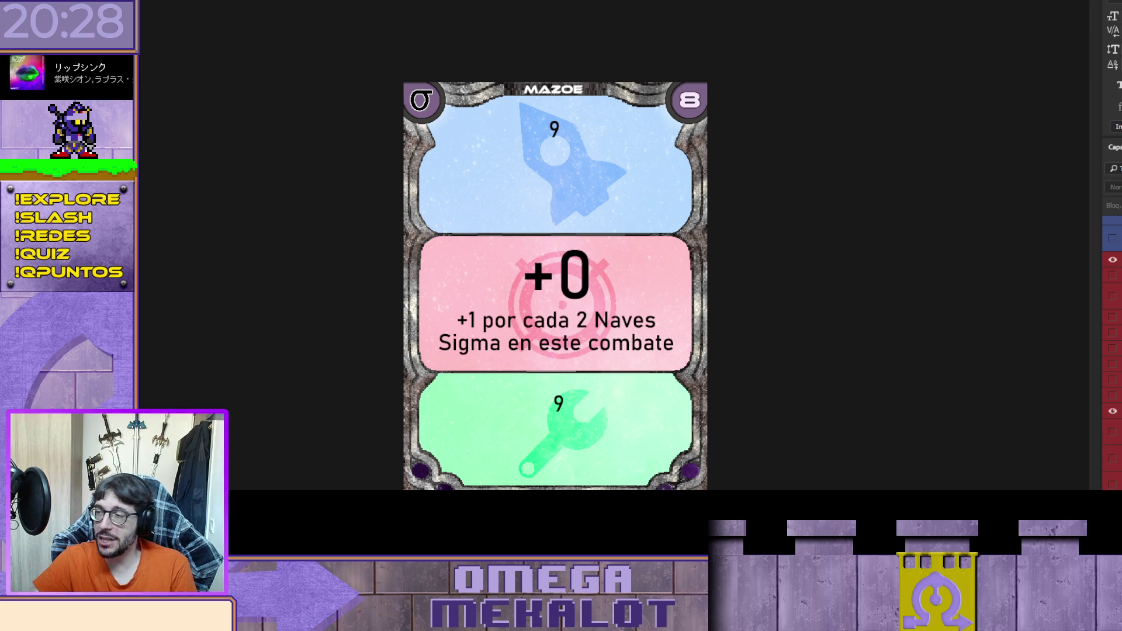
pyautogui.scroll(-5, 1112, 351)
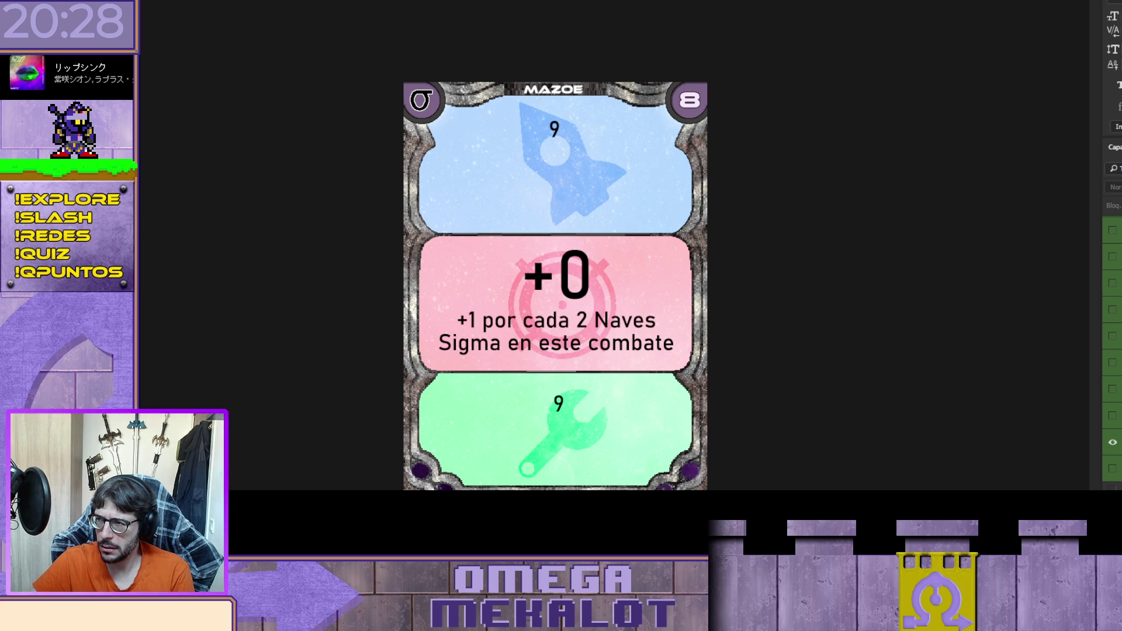
pyautogui.scroll(-5, 1112, 351)
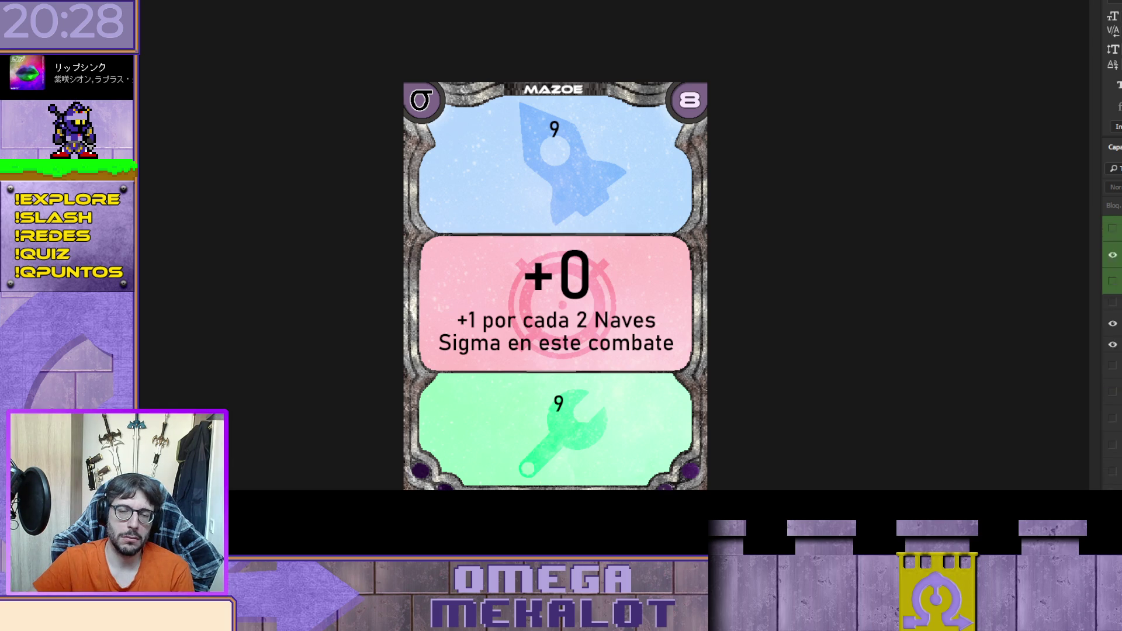
pyautogui.click(1112, 472)
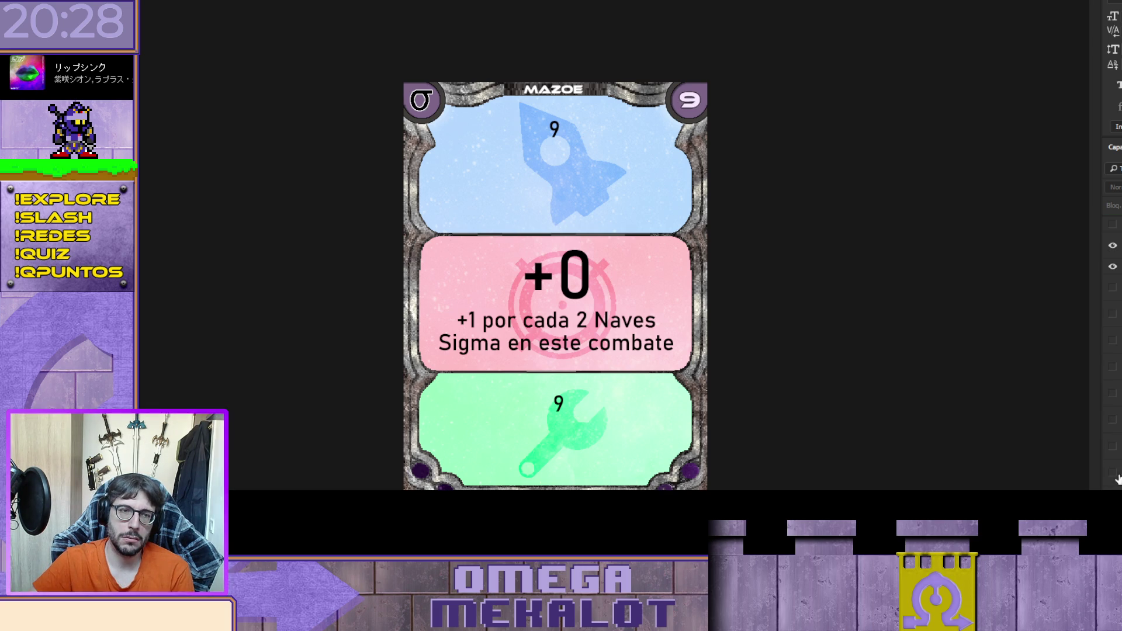
pyautogui.scroll(3, 1112, 351)
pyautogui.scroll(-5, 1112, 351)
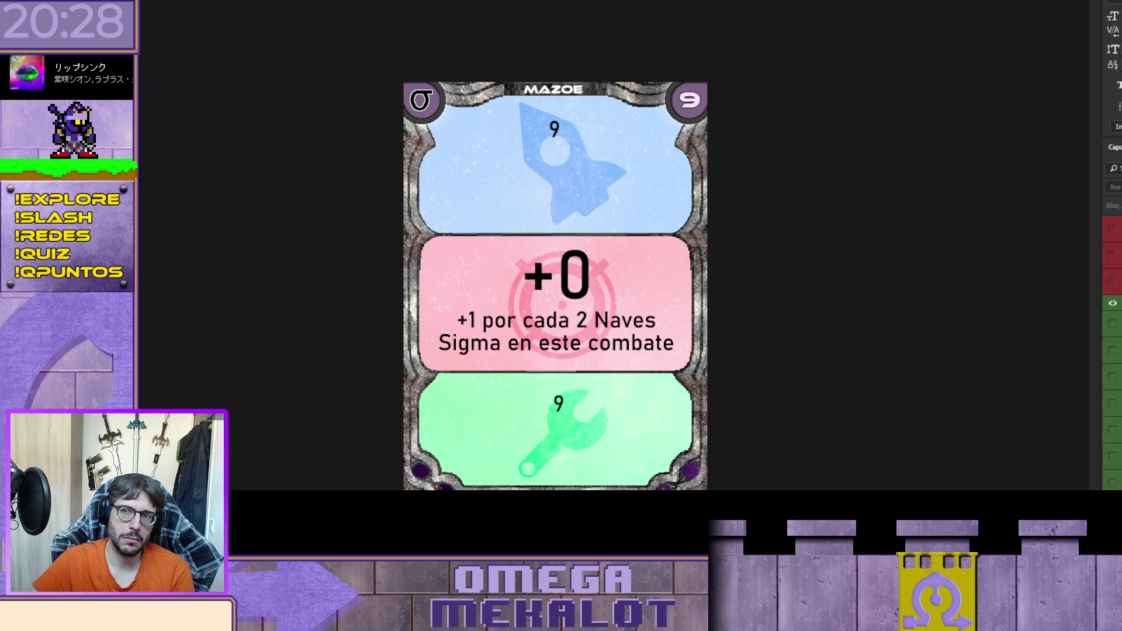
pyautogui.scroll(2, 1112, 350)
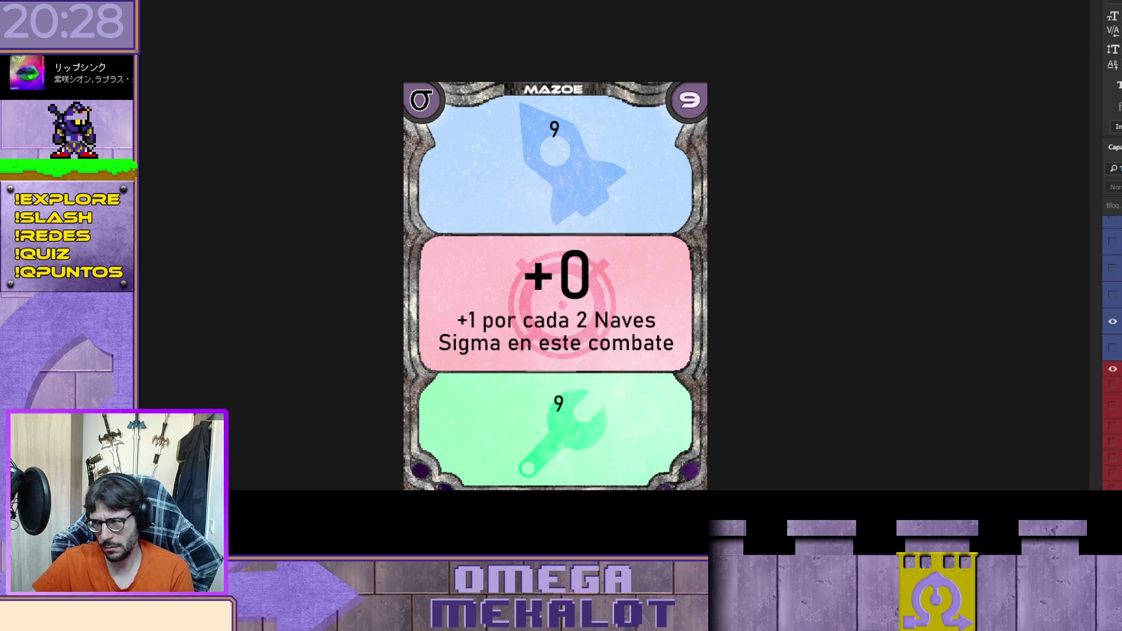
pyautogui.scroll(3, 1112, 350)
pyautogui.scroll(5, 1112, 351)
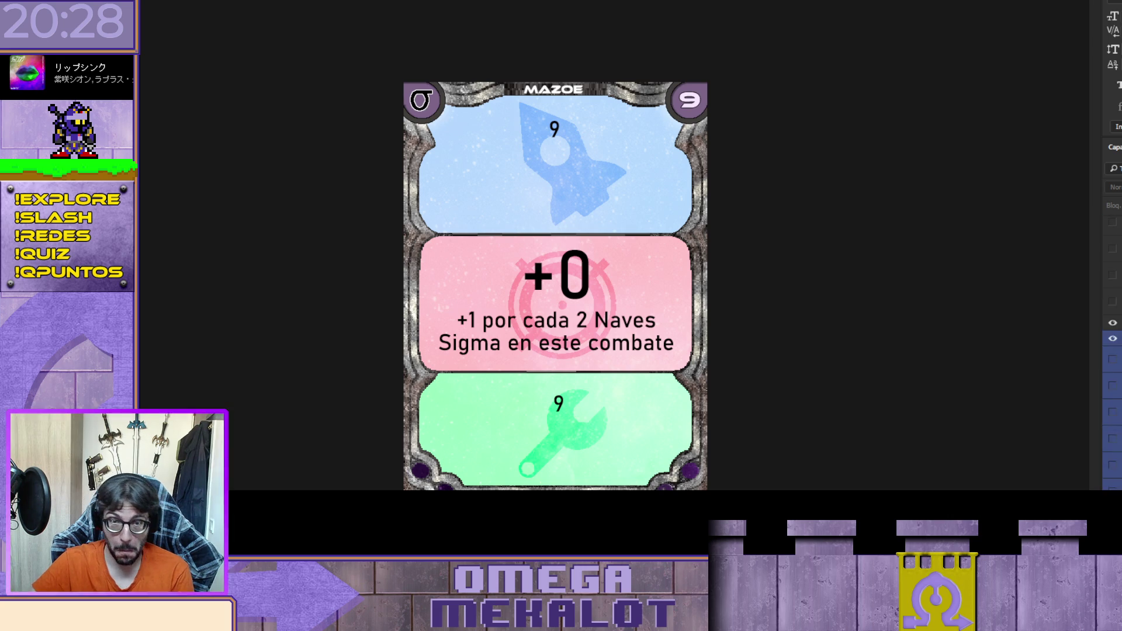
pyautogui.scroll(-5, 1112, 350)
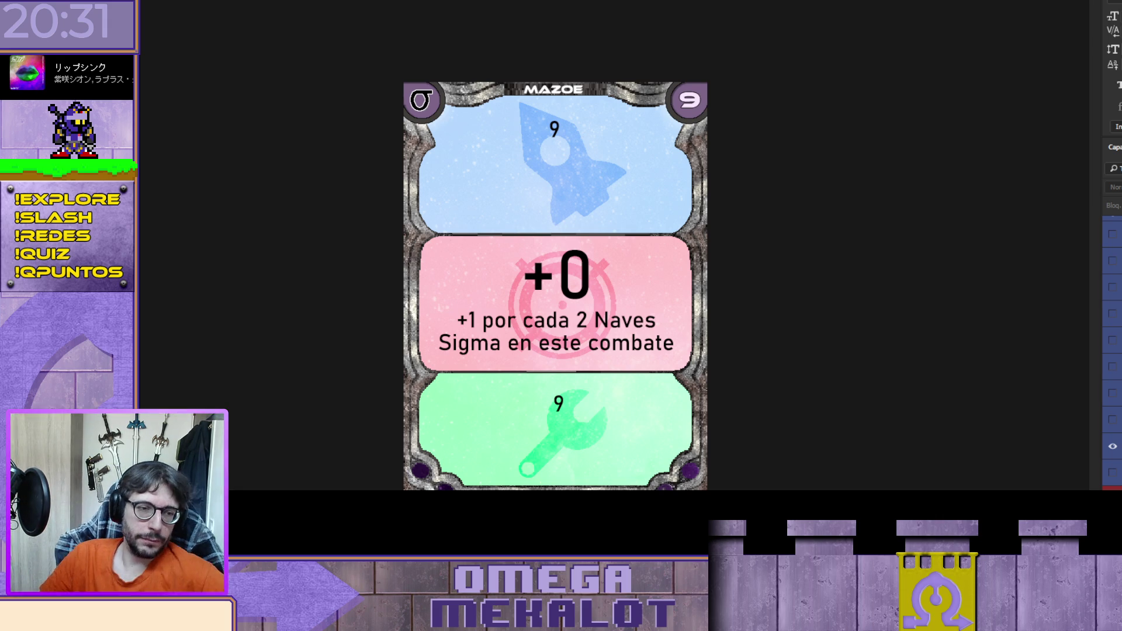
pyautogui.scroll(-3, 1112, 351)
pyautogui.scroll(-3, 1112, 351)
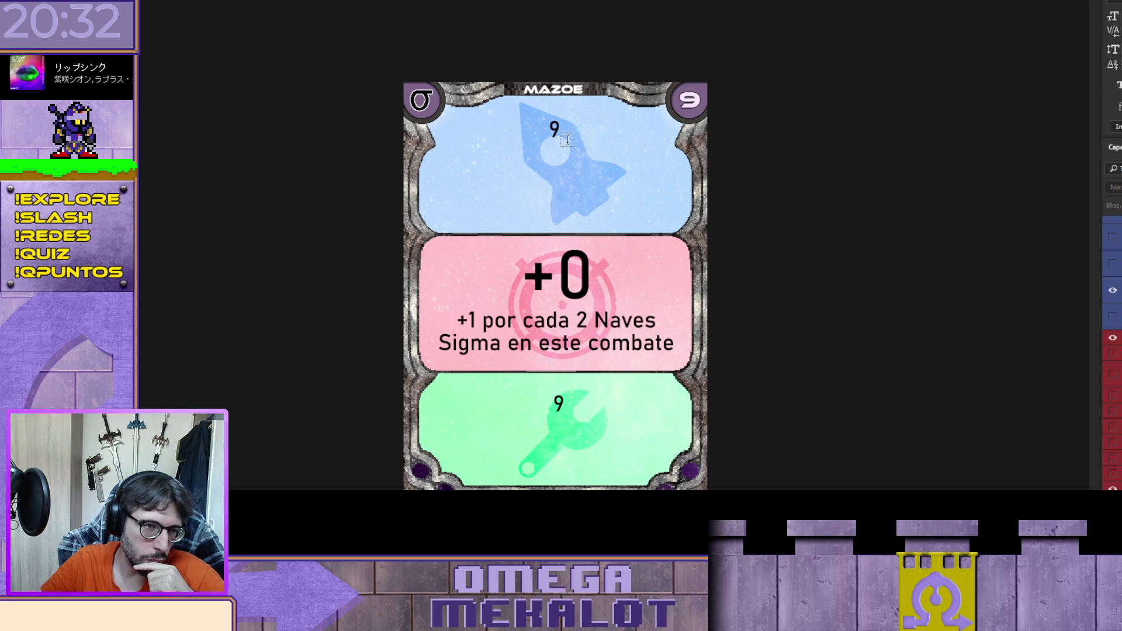
# Step: Replace the blue panel's 9 with 'Coloca 1 en cada con al menos 1 nave sigma si se puede' and 'Avanza 1'
pyautogui.doubleClick(554, 130)
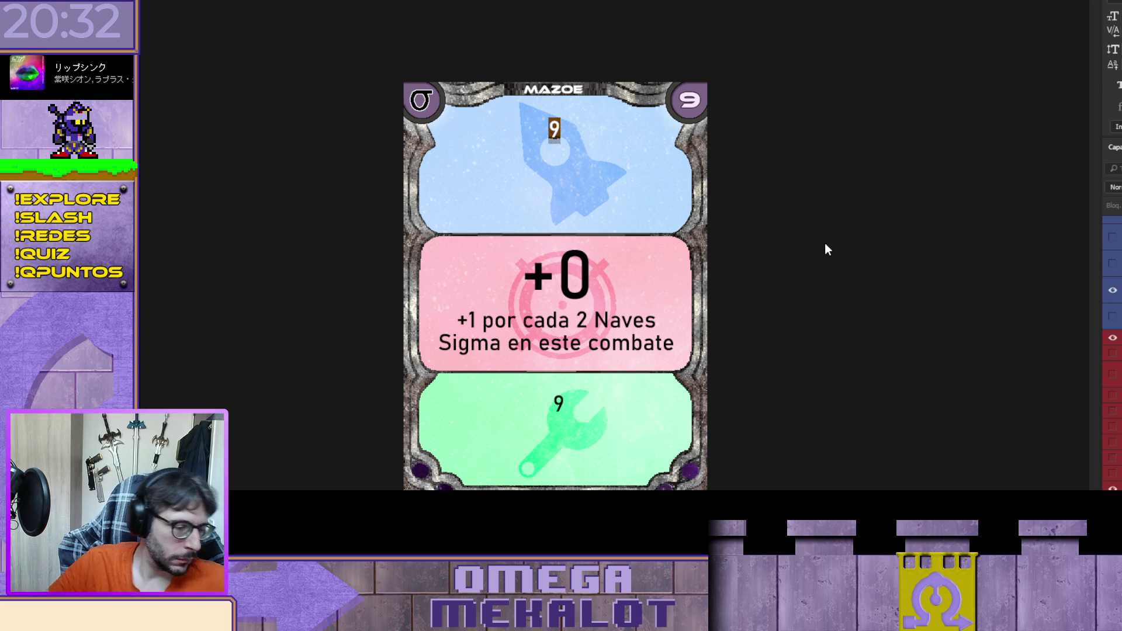
pyautogui.write('Coloca')
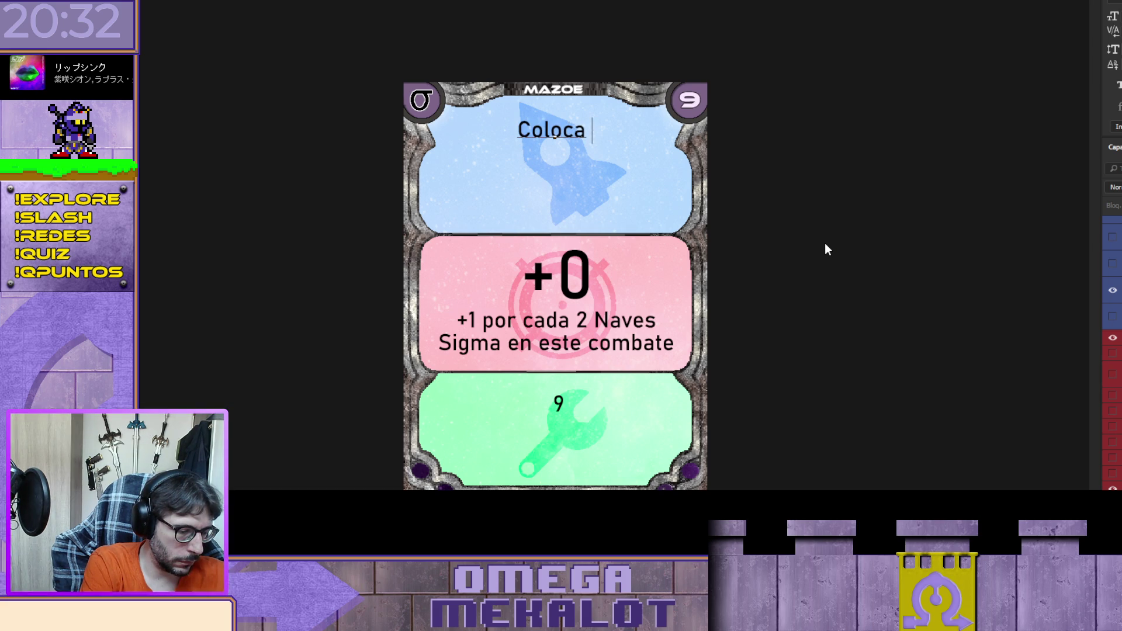
pyautogui.write('1 en cada casilla')
pyautogui.press('BackSpace')
pyautogui.press('BackSpace')
pyautogui.press('BackSpace')
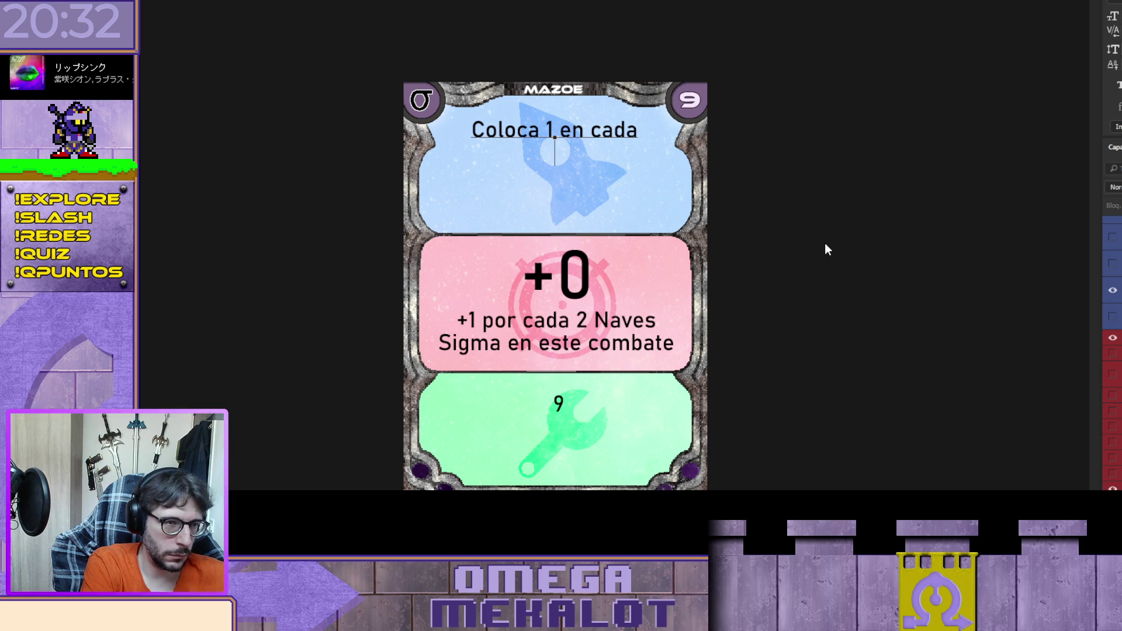
pyautogui.write('con al menos 1')
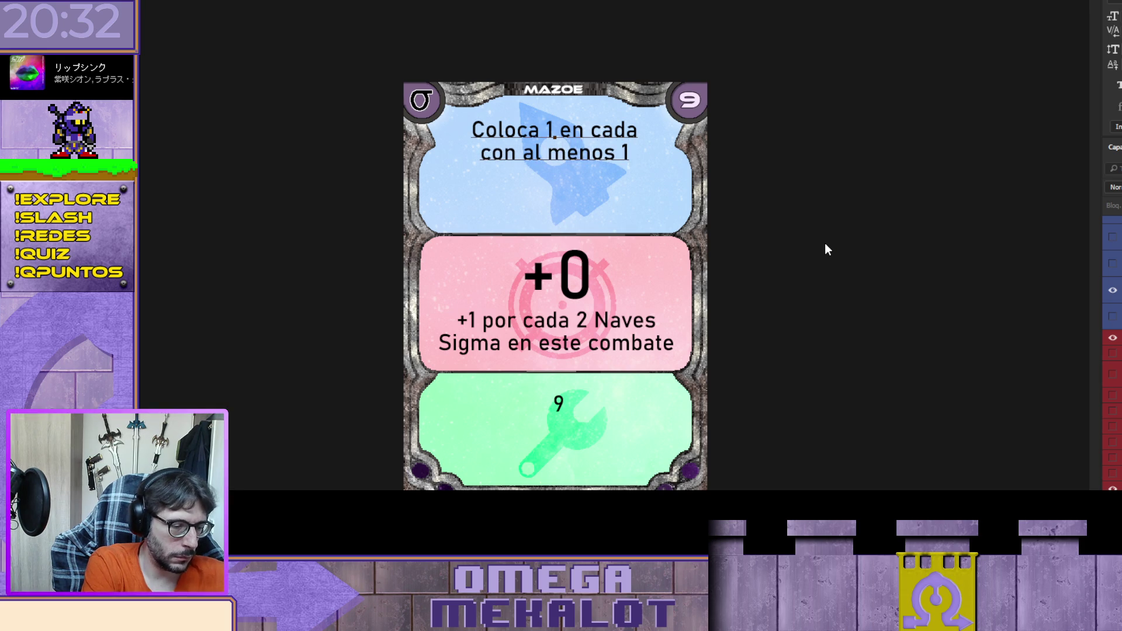
pyautogui.write(' nav')
pyautogui.write('e sigma ')
pyautogui.write('si se puede')
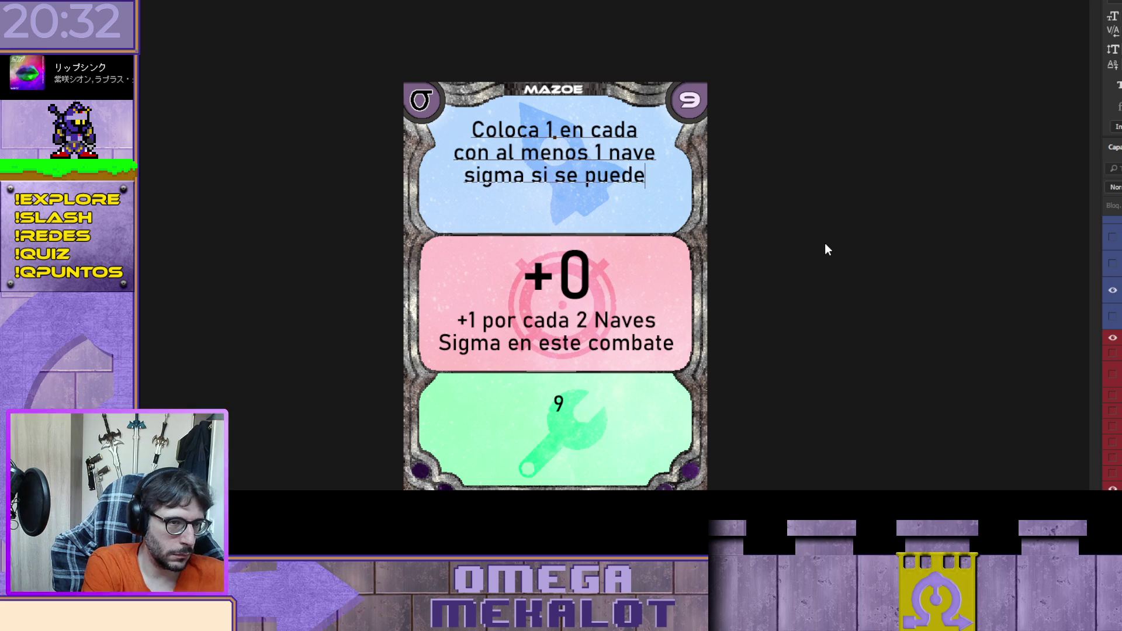
pyautogui.press('Return')
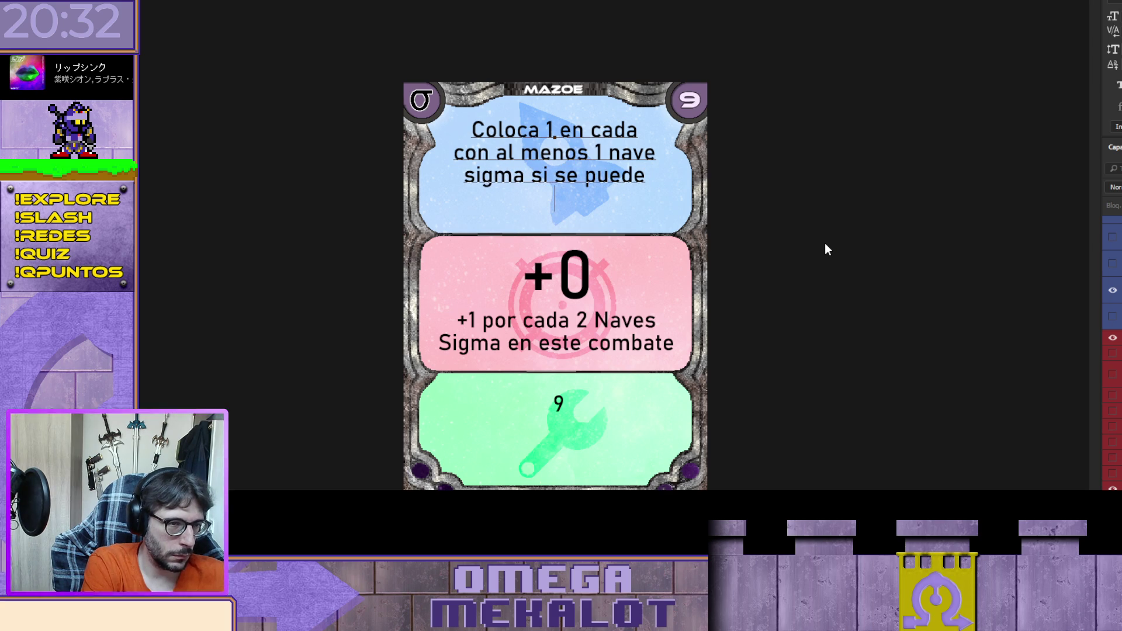
pyautogui.press('Return')
pyautogui.write('A')
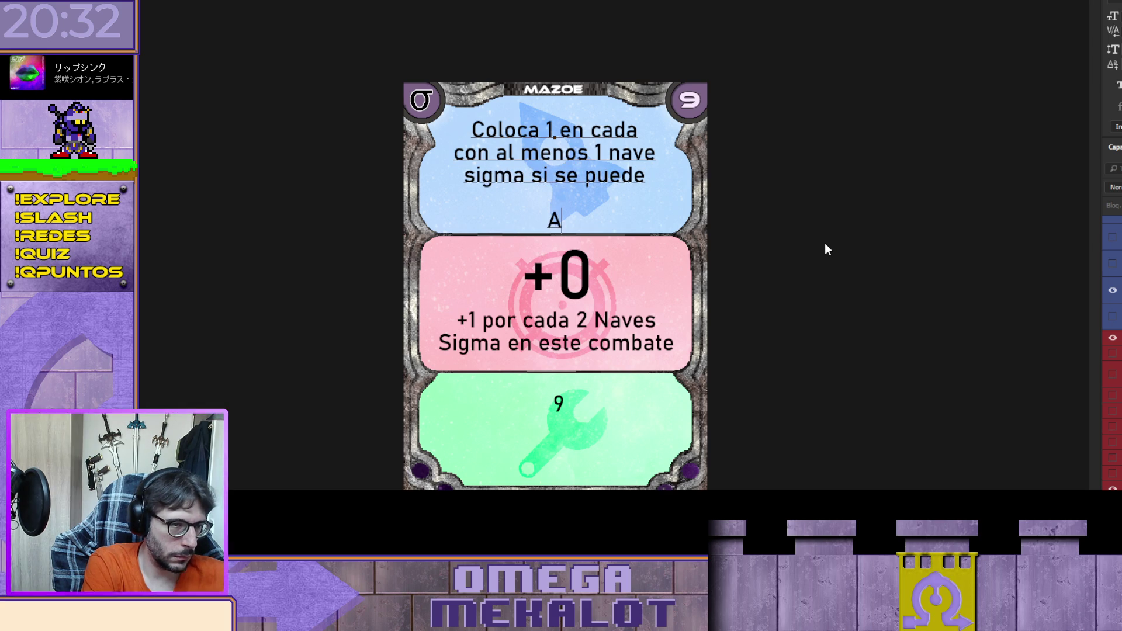
pyautogui.write('vanza 1')
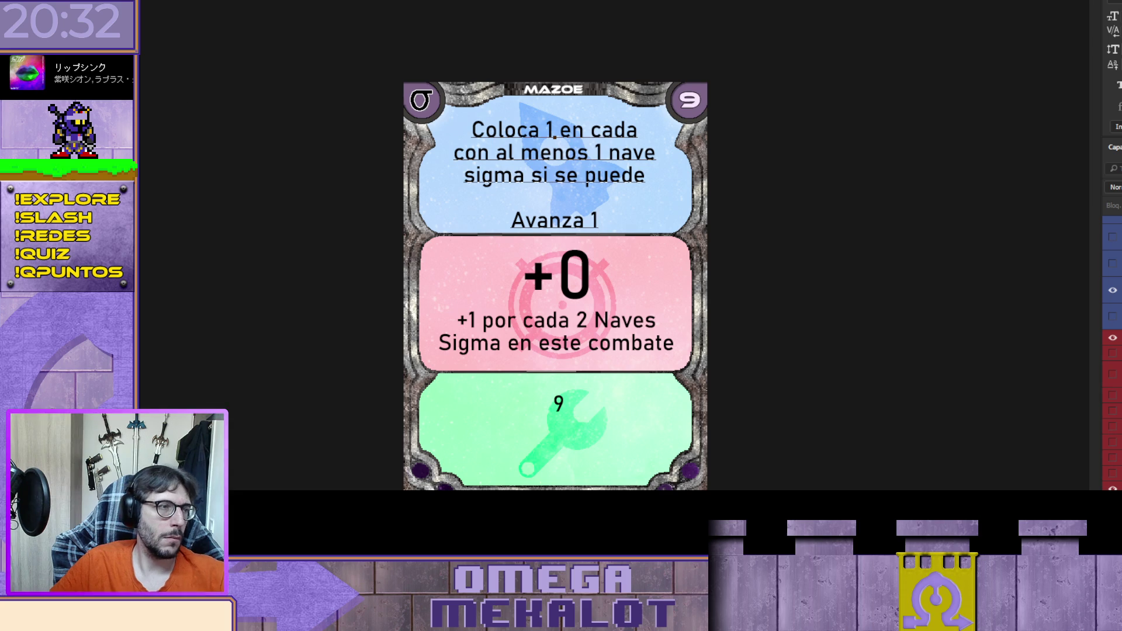
pyautogui.hotkey('ctrl', 'Return')
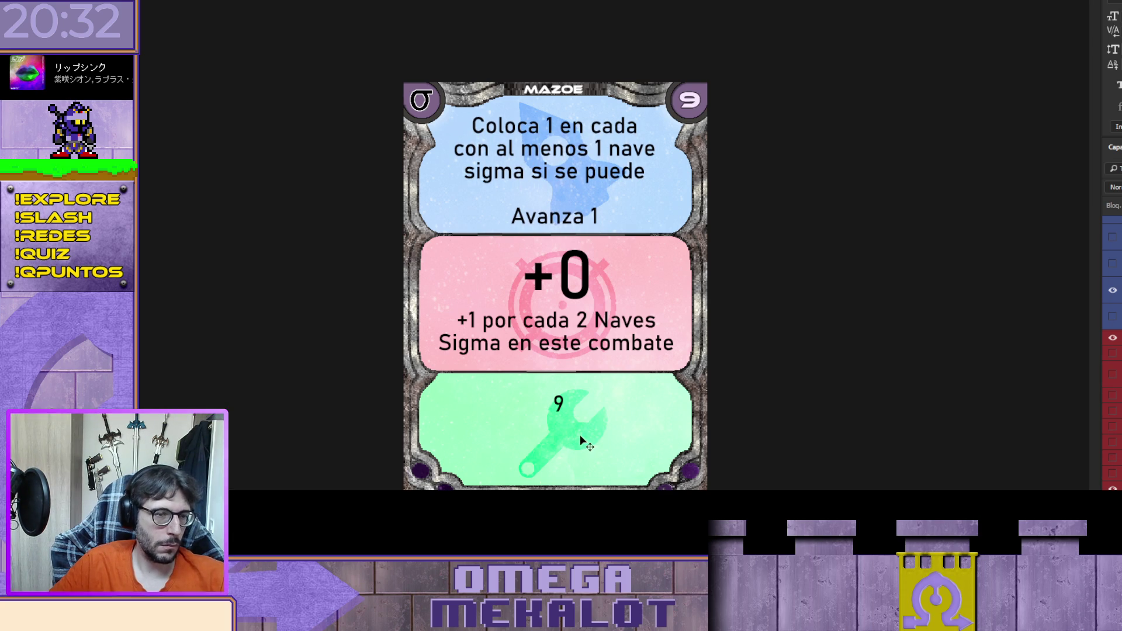
pyautogui.click(558, 405)
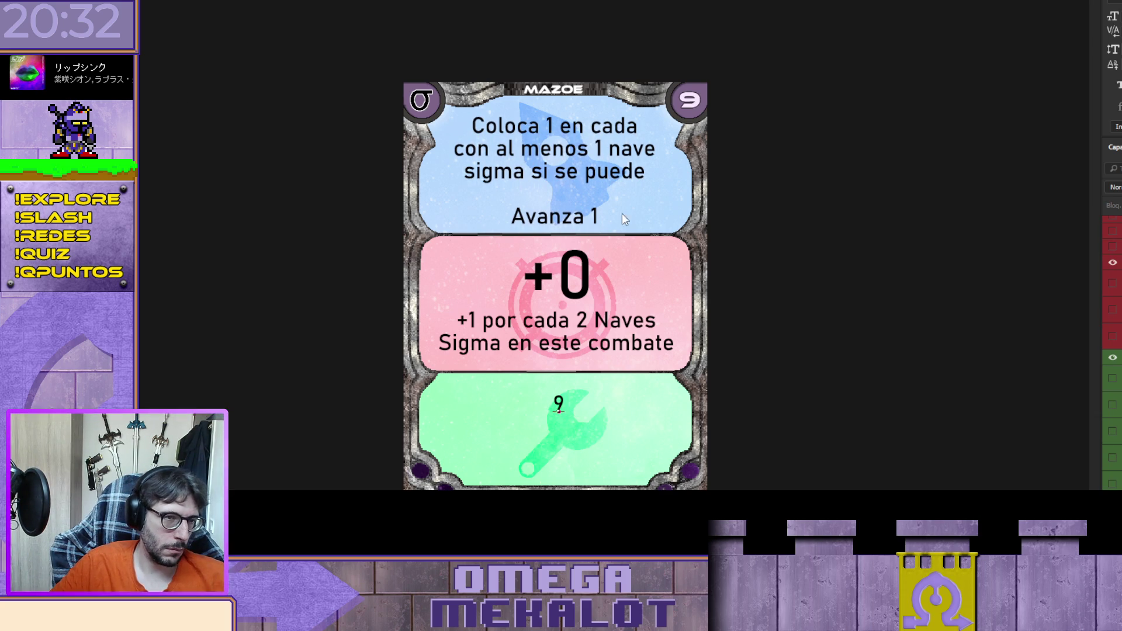
# Step: Wrap 'si se puede' in parentheses and move it right after 'Coloca 1' in the blue panel
pyautogui.click(533, 171)
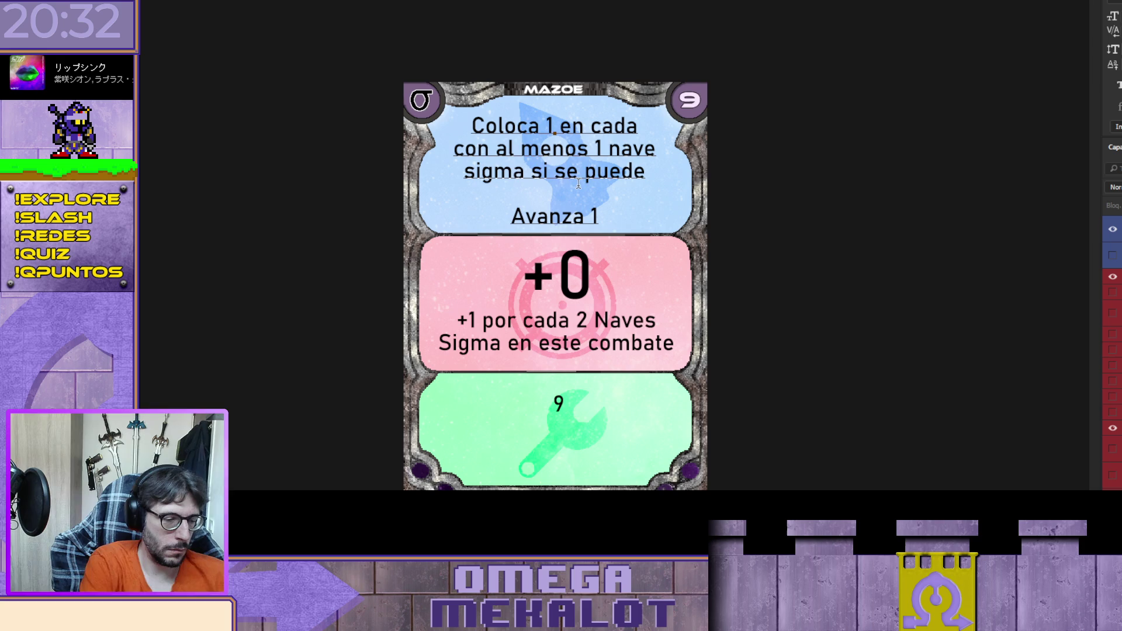
pyautogui.write('(')
pyautogui.press('End')
pyautogui.write(')')
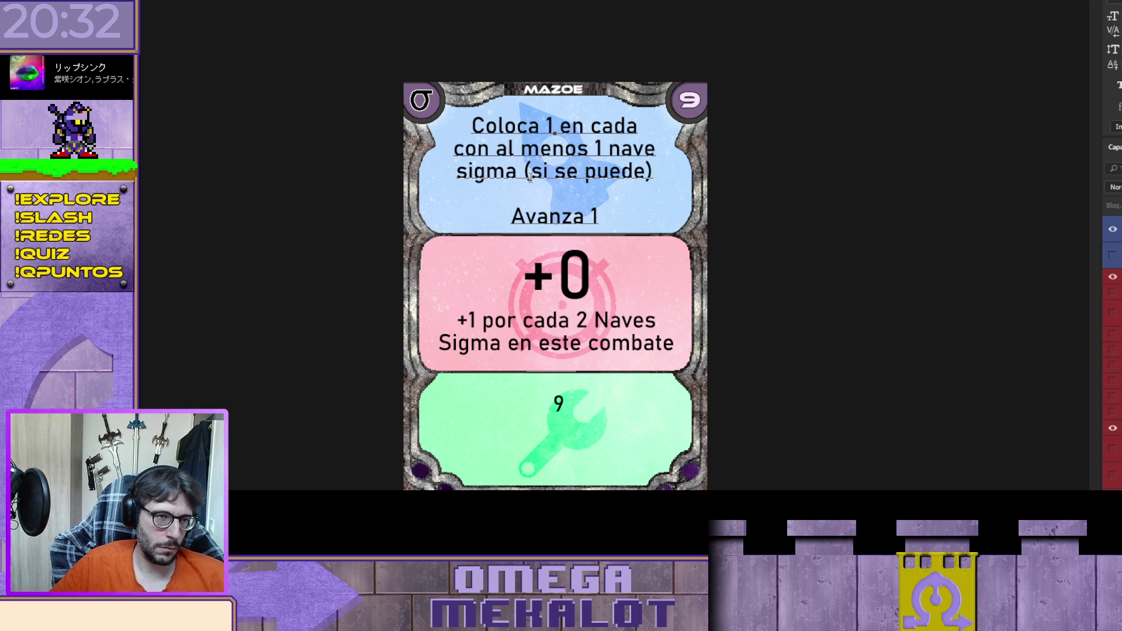
pyautogui.moveTo(524, 172); pyautogui.dragTo(664, 165)
pyautogui.hotkey('ctrl', 'c')
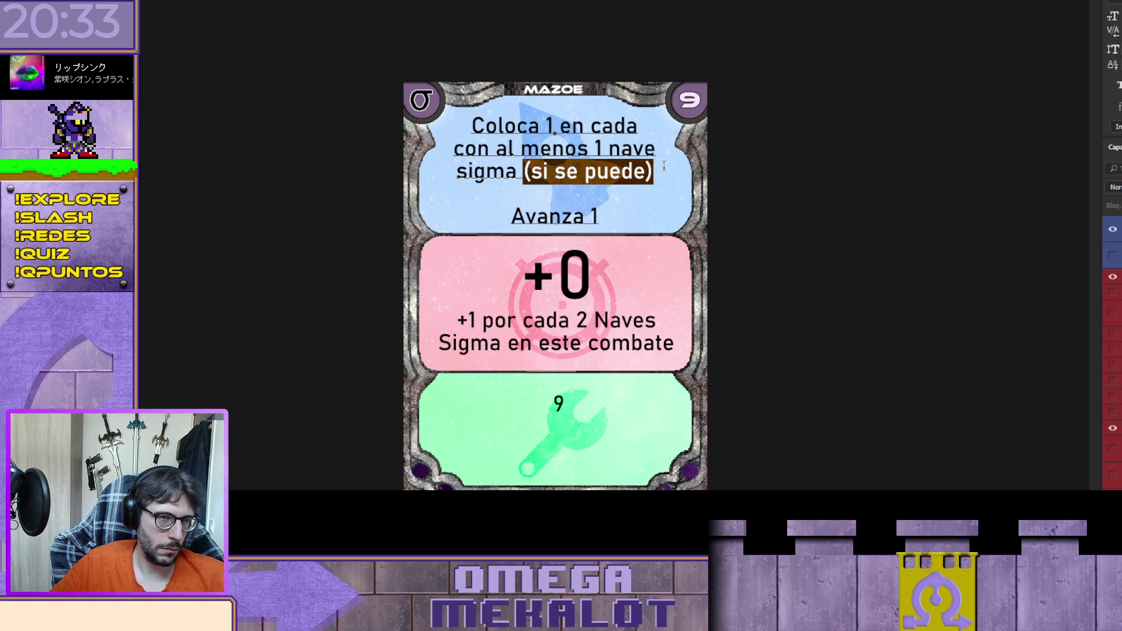
pyautogui.press('BackSpace')
pyautogui.click(560, 125)
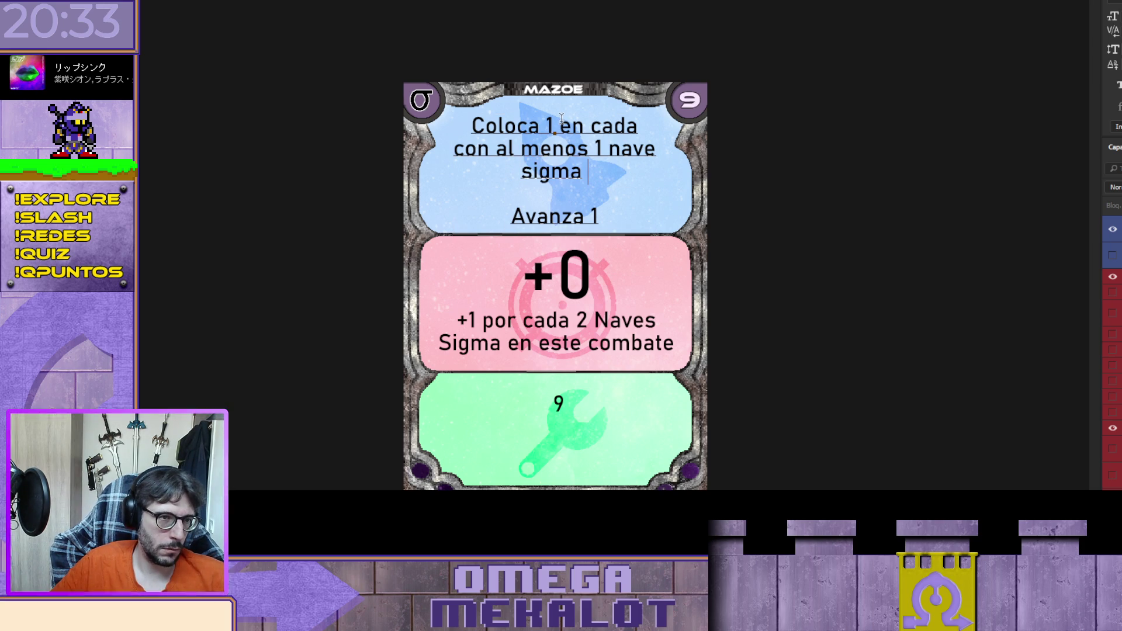
pyautogui.hotkey('ctrl', 'v')
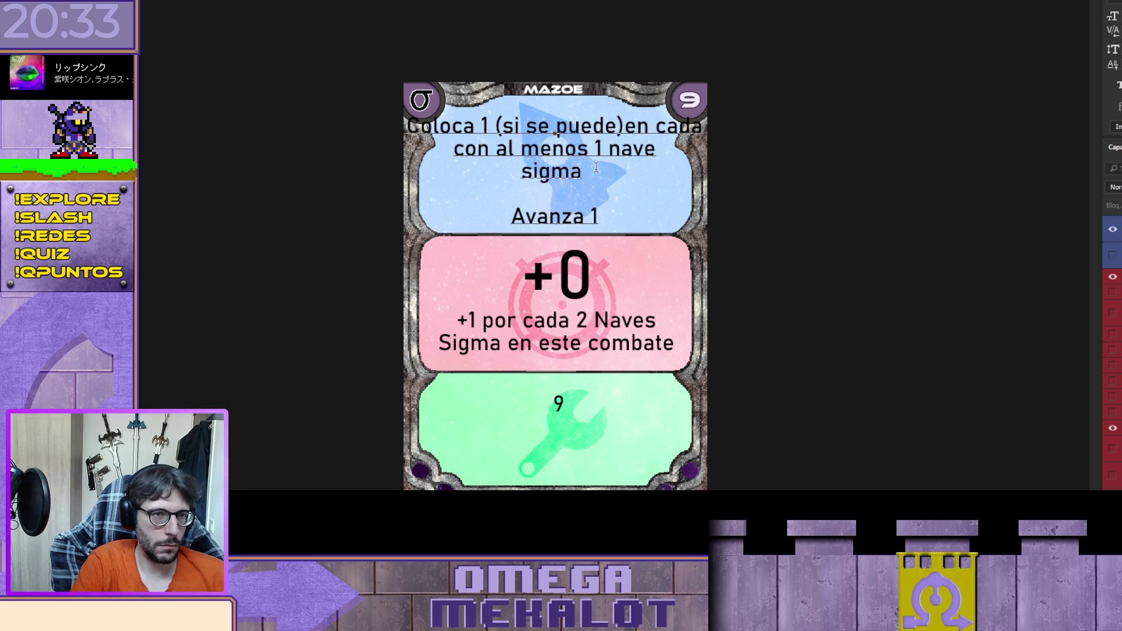
# Step: Rebalance the blue panel's line breaks and capitalize 'Sigma', then commit the text
pyautogui.press('Return')
pyautogui.press('Delete')
pyautogui.press('Right')
pyautogui.press('Right')
pyautogui.press('Right')
pyautogui.press('Right')
pyautogui.press('Return')
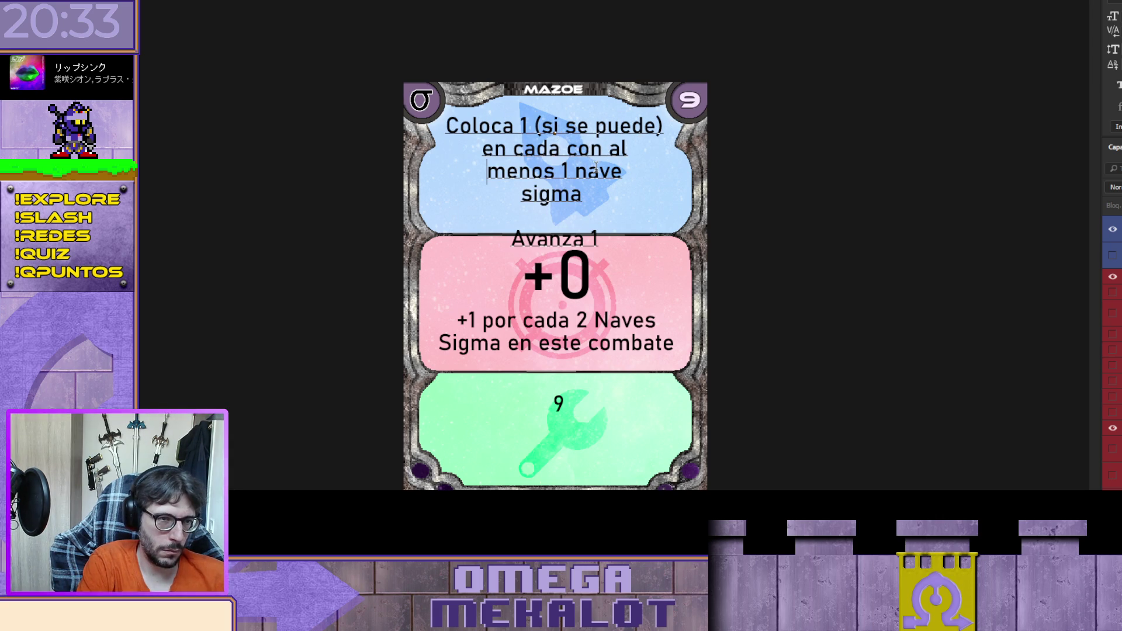
pyautogui.press('Delete')
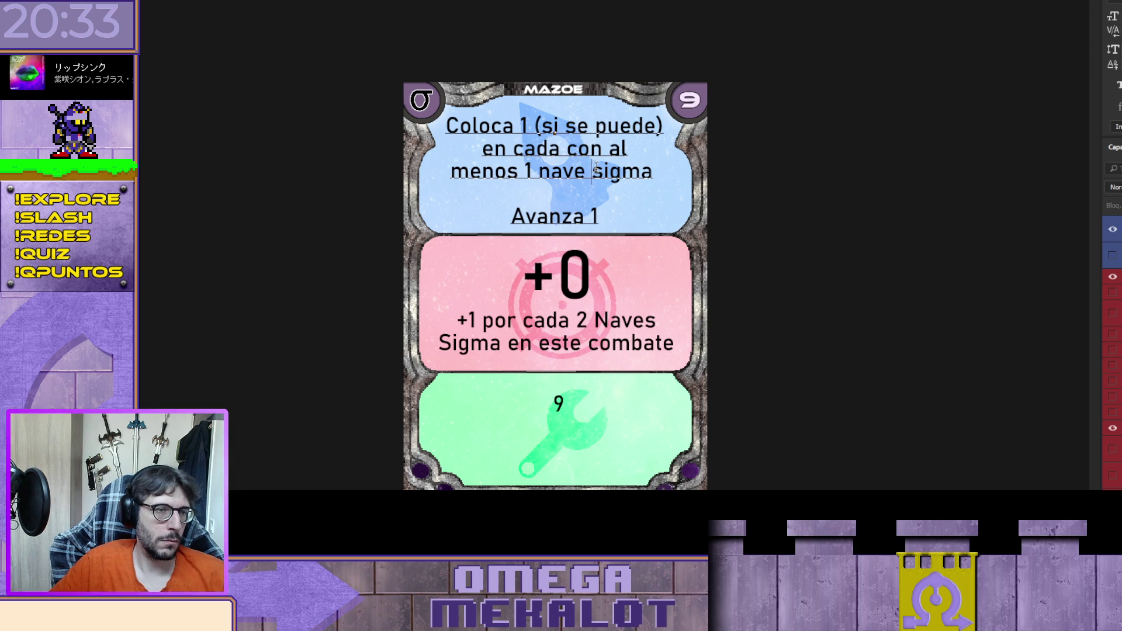
pyautogui.press('Delete')
pyautogui.write('S')
pyautogui.click(576, 328)
pyautogui.doubleClick(561, 403)
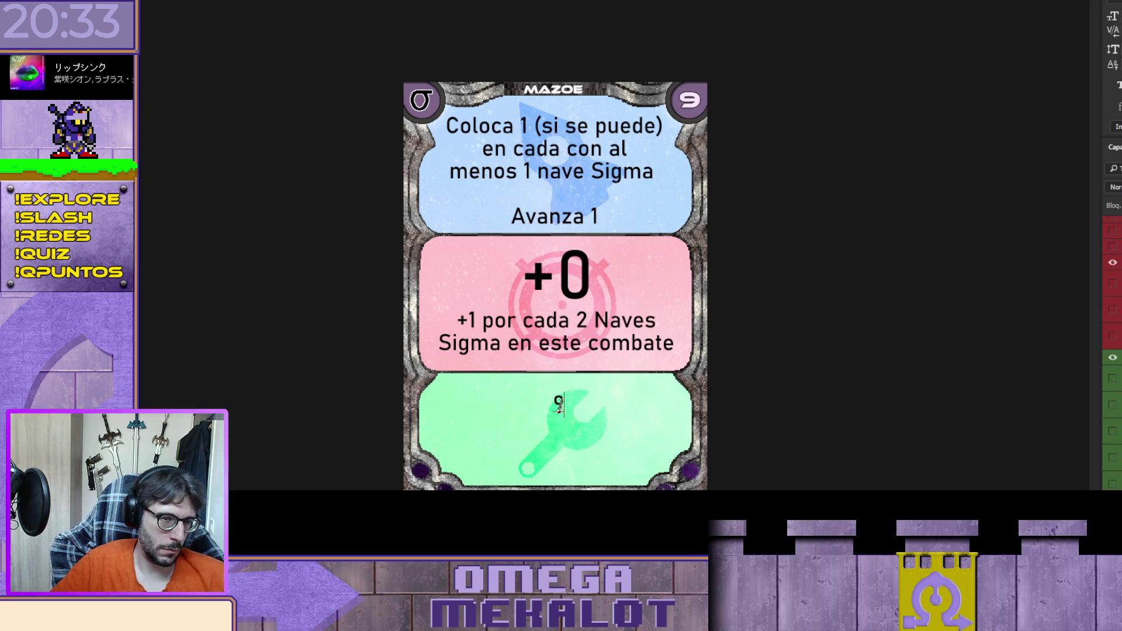